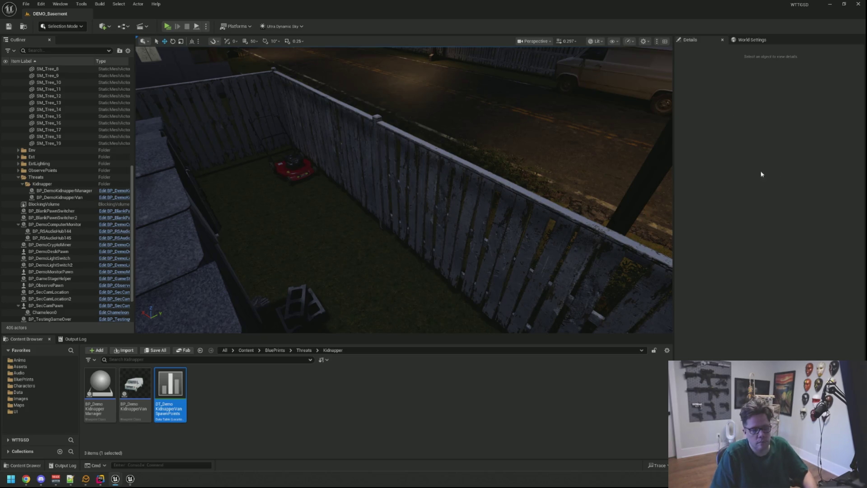
# Step: Turn the view toward the street and select the BP_DemoKidnapperVan actor
pyautogui.moveTo(541, 180)
pyautogui.mouseDown()
pyautogui.moveTo(528, 153)
pyautogui.moveTo(541, 180)
pyautogui.moveTo(552, 167)
pyautogui.mouseUp()
pyautogui.moveTo(622, 95); pyautogui.dragTo(568, 122)
pyautogui.press('1')
pyautogui.click(605, 86)
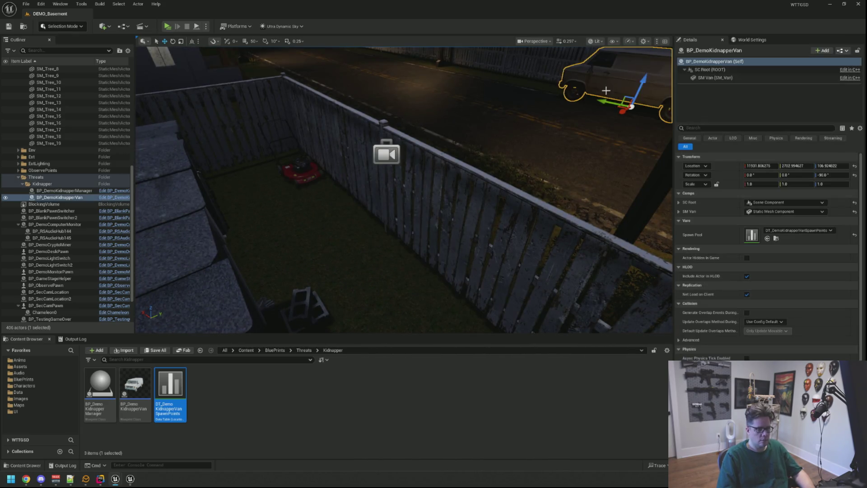
# Step: Move the van closer along the road and set its yaw to -270°
pyautogui.moveTo(619, 106); pyautogui.dragTo(532, 156)
pyautogui.press('e')
pyautogui.moveTo(553, 184)
pyautogui.mouseDown()
pyautogui.moveTo(510, 182)
pyautogui.moveTo(550, 181)
pyautogui.mouseUp()
pyautogui.click(551, 180)
pyautogui.hotkey('ctrl', 'z')
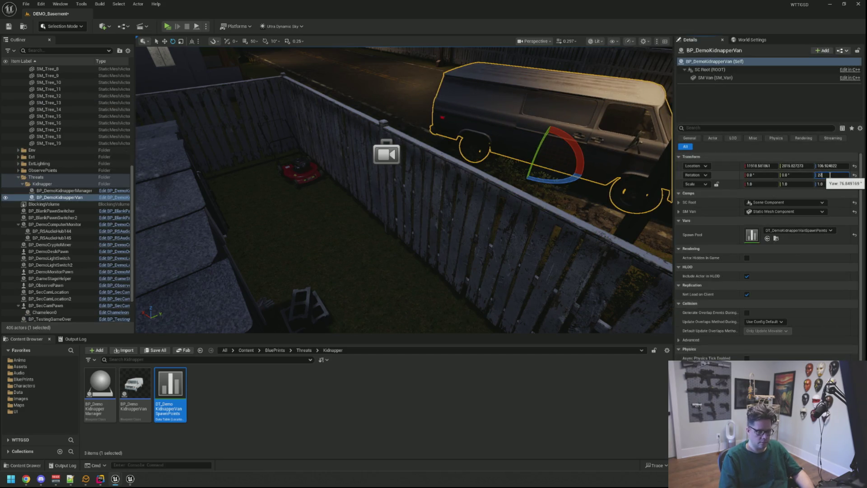
pyautogui.write('0')
pyautogui.press('Return')
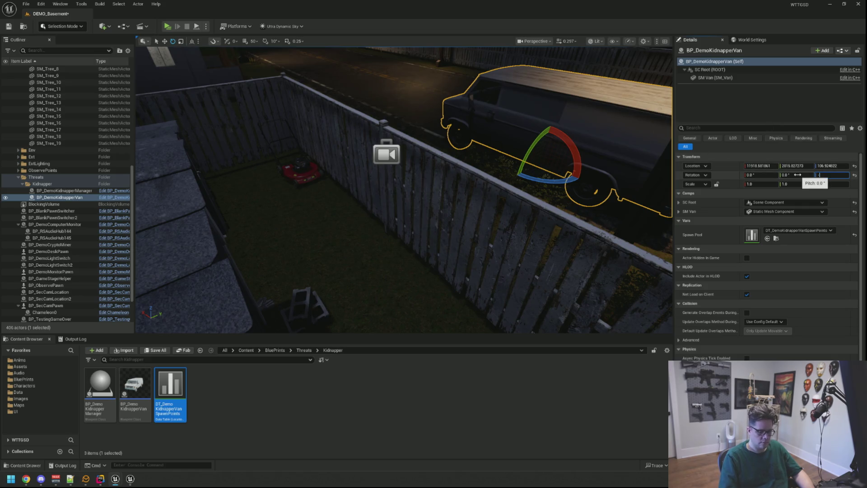
pyautogui.press('Return')
pyautogui.press('f')
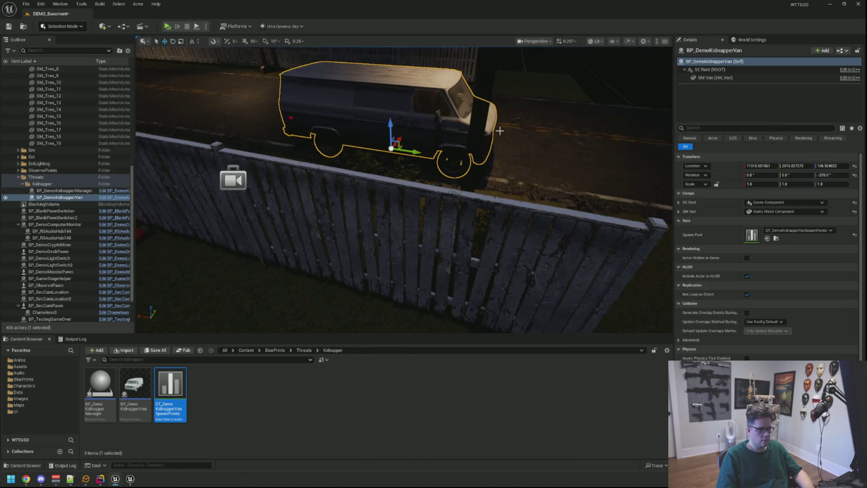
pyautogui.press('1')
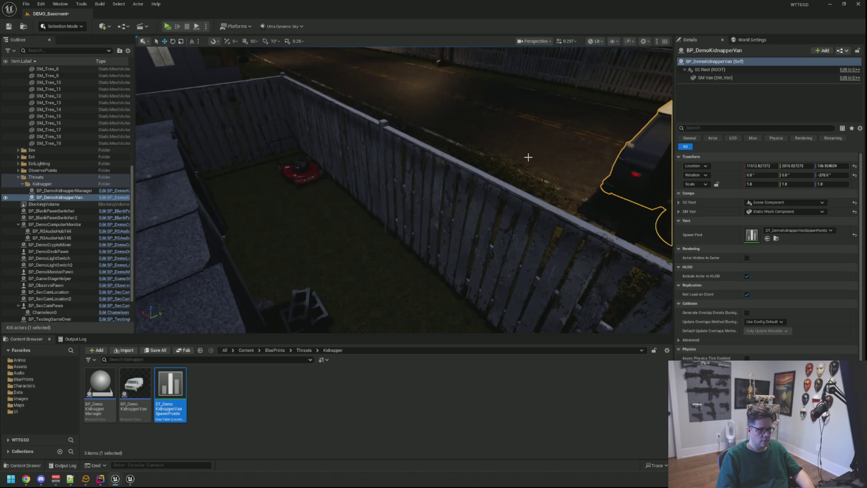
pyautogui.press('Escape')
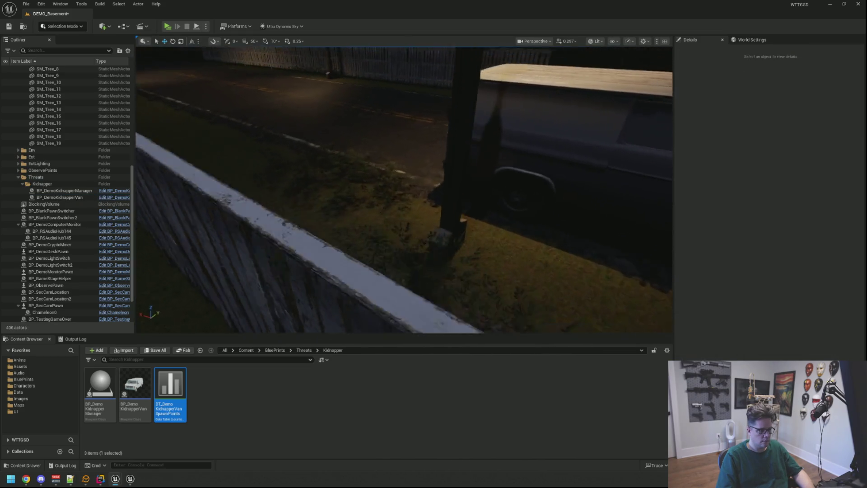
# Step: Slide the van further along the road, save the level, and start a play test
pyautogui.click(460, 186)
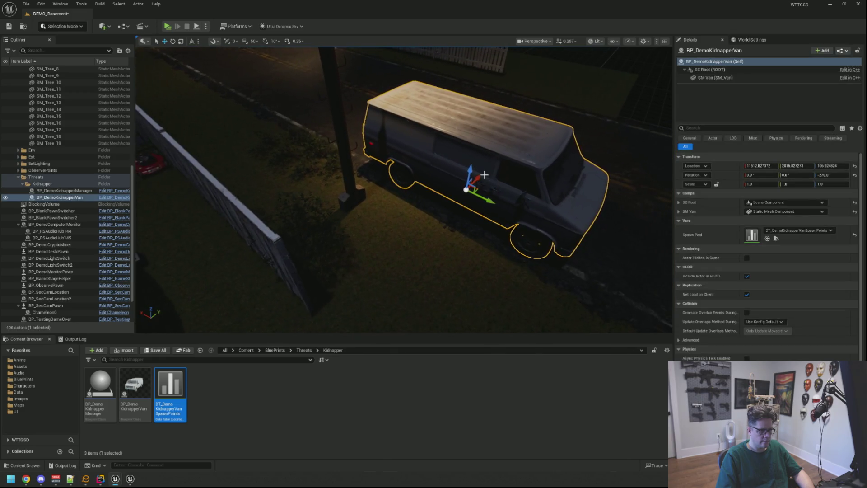
pyautogui.moveTo(471, 176)
pyautogui.mouseDown()
pyautogui.moveTo(445, 212)
pyautogui.moveTo(503, 264)
pyautogui.moveTo(502, 248)
pyautogui.moveTo(476, 269)
pyautogui.mouseUp()
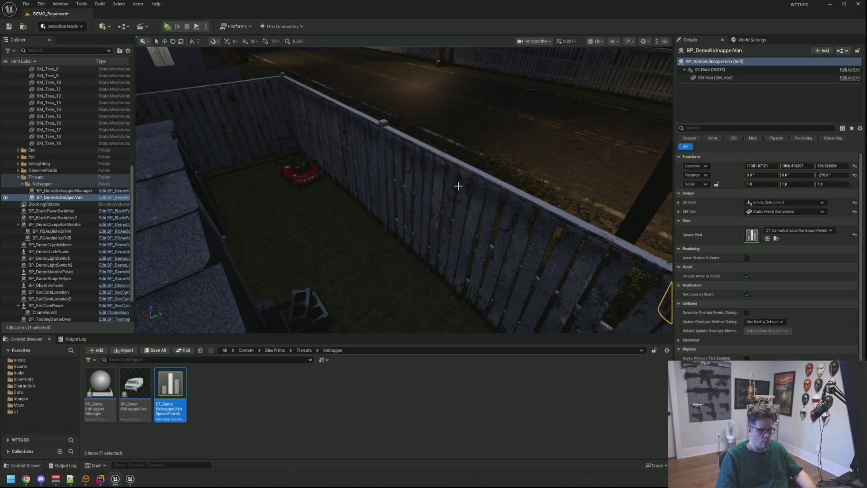
pyautogui.moveTo(457, 185); pyautogui.dragTo(472, 168)
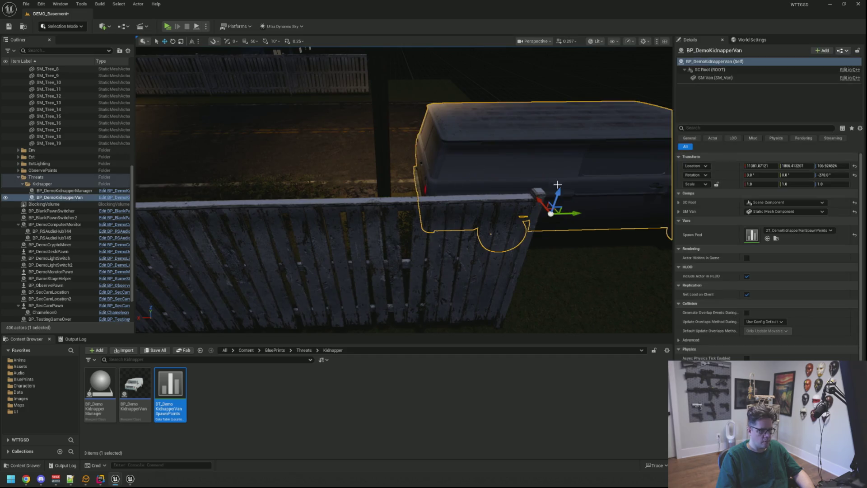
pyautogui.click(553, 213)
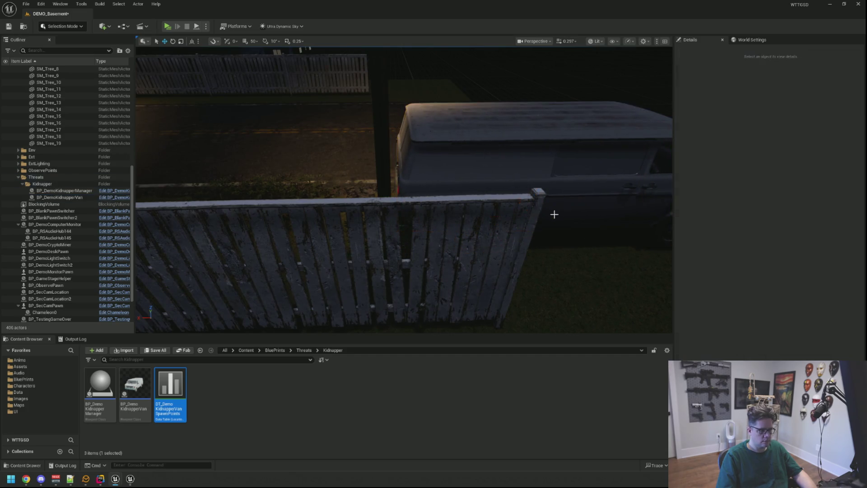
pyautogui.moveTo(553, 212); pyautogui.dragTo(432, 195)
pyautogui.hotkey('ctrl', 's')
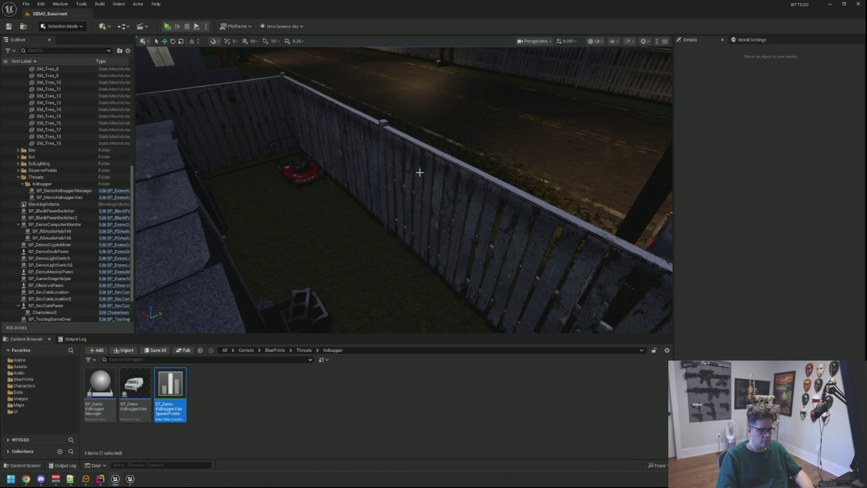
pyautogui.click(167, 26)
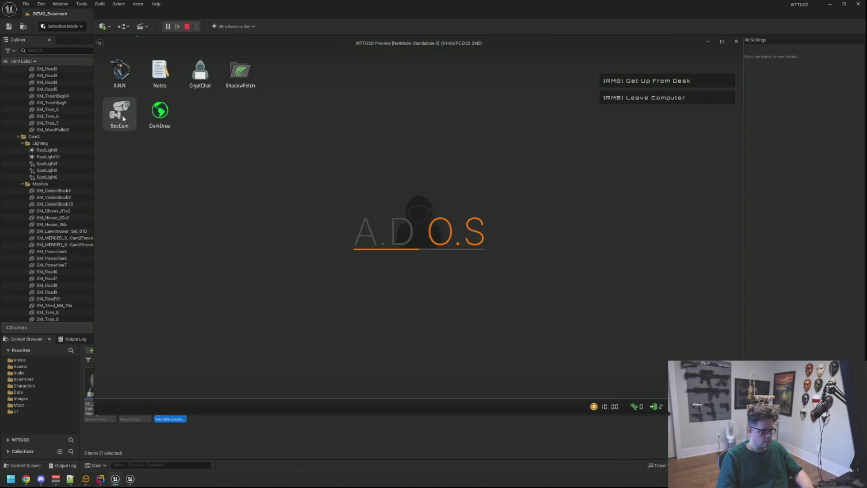
# Step: View the backyard through the SecCam feed, then stop the play test
pyautogui.click(120, 115)
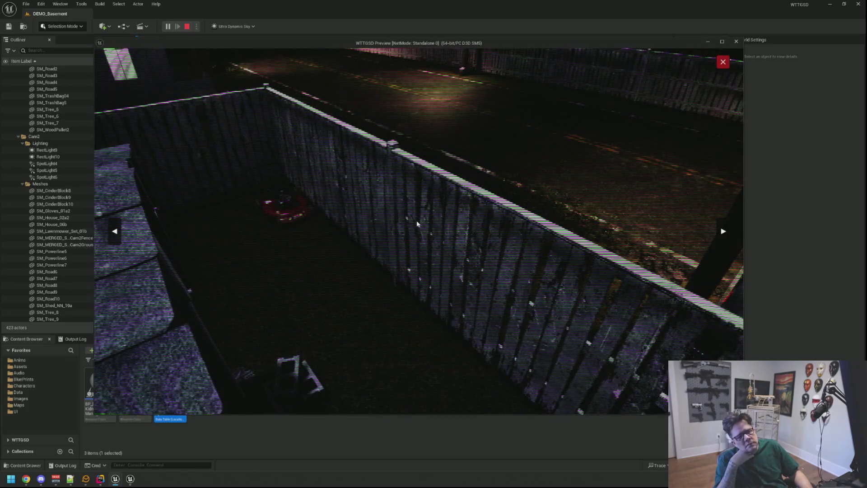
pyautogui.press('Escape')
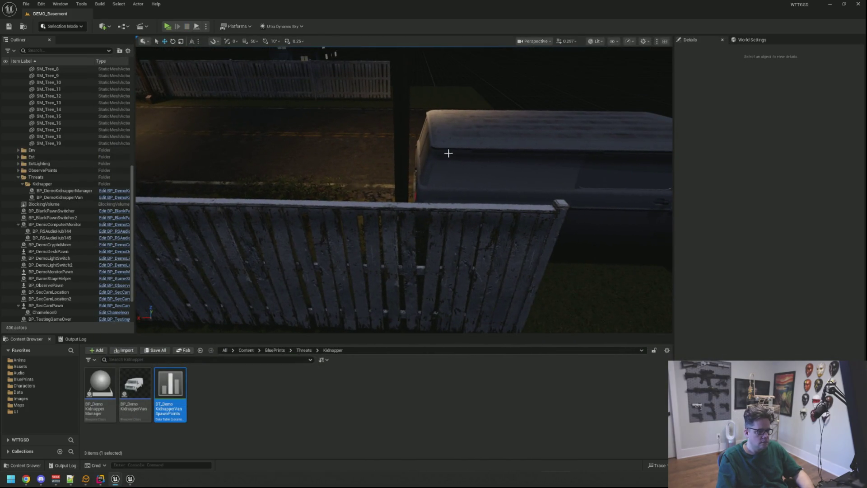
# Step: Slide the van far down the road and shift it slightly across
pyautogui.click(448, 153)
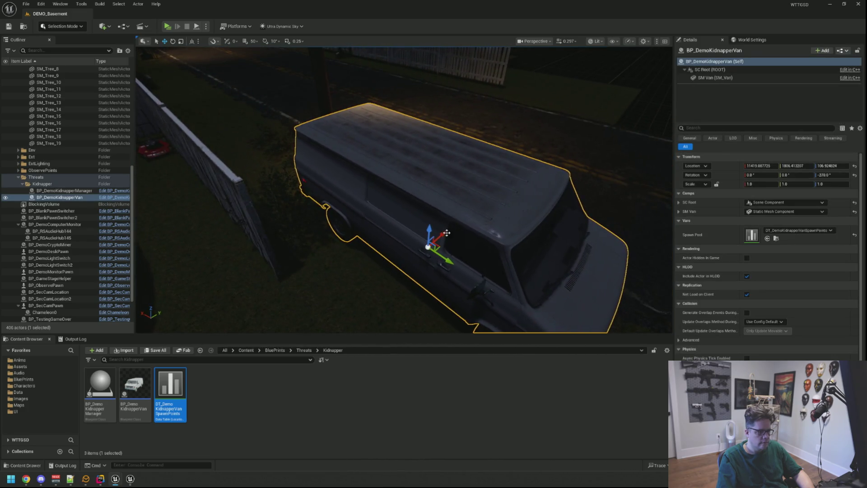
pyautogui.moveTo(444, 233); pyautogui.dragTo(550, 119)
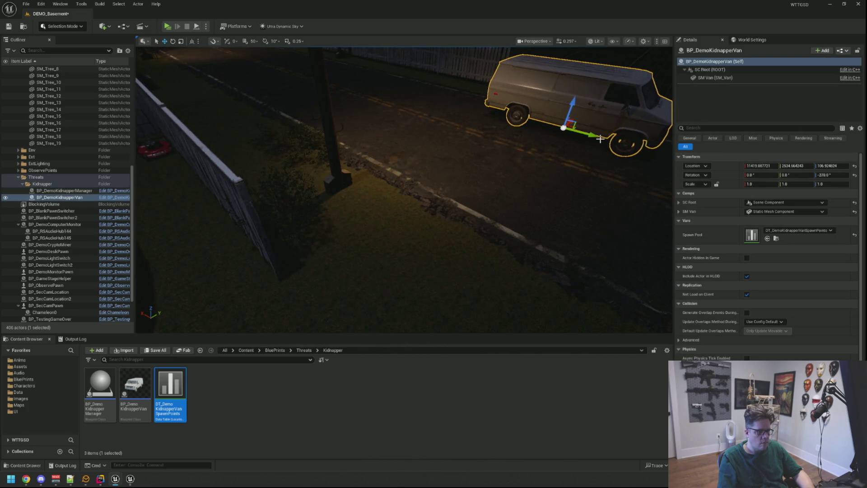
pyautogui.moveTo(599, 138); pyautogui.dragTo(586, 135)
pyautogui.scroll(-8, 404, 190)
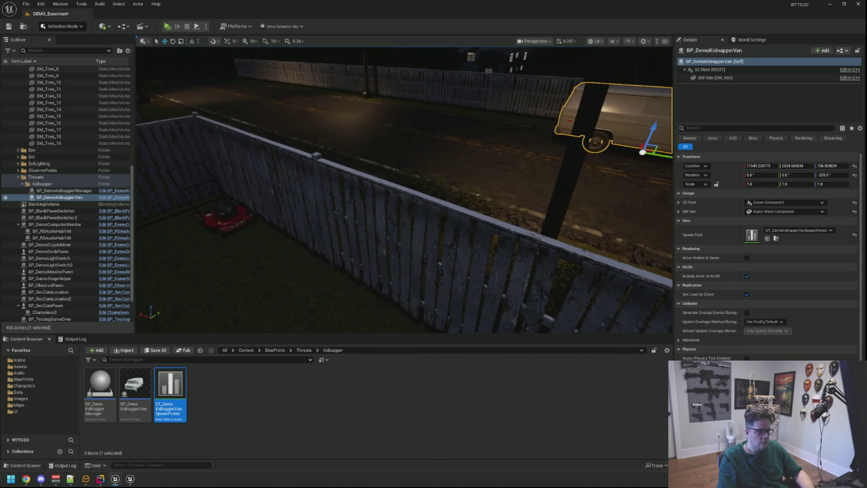
pyautogui.moveTo(404, 189)
pyautogui.mouseDown()
pyautogui.moveTo(522, 180)
pyautogui.moveTo(343, 225)
pyautogui.moveTo(298, 246)
pyautogui.moveTo(253, 293)
pyautogui.moveTo(426, 299)
pyautogui.moveTo(178, 180)
pyautogui.moveTo(366, 161)
pyautogui.mouseUp()
pyautogui.press('Escape')
# Step: Move the van further along the road to about X 11444 and check its front
pyautogui.click(404, 114)
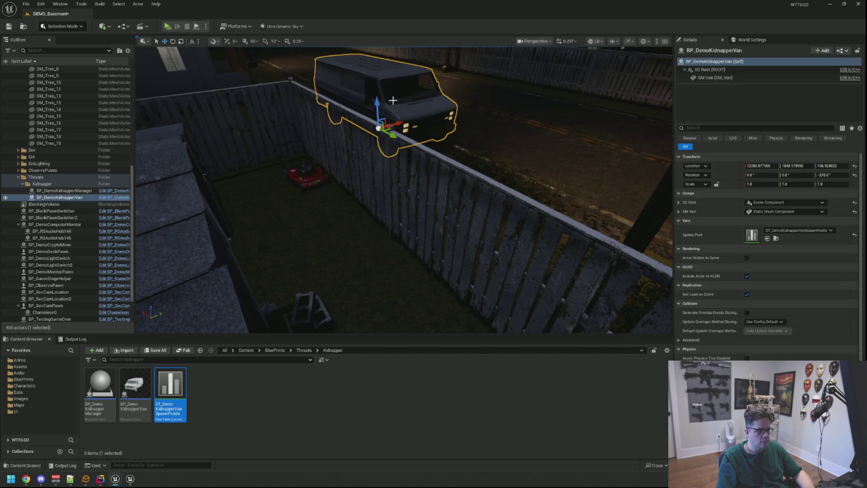
pyautogui.moveTo(391, 136); pyautogui.dragTo(441, 117)
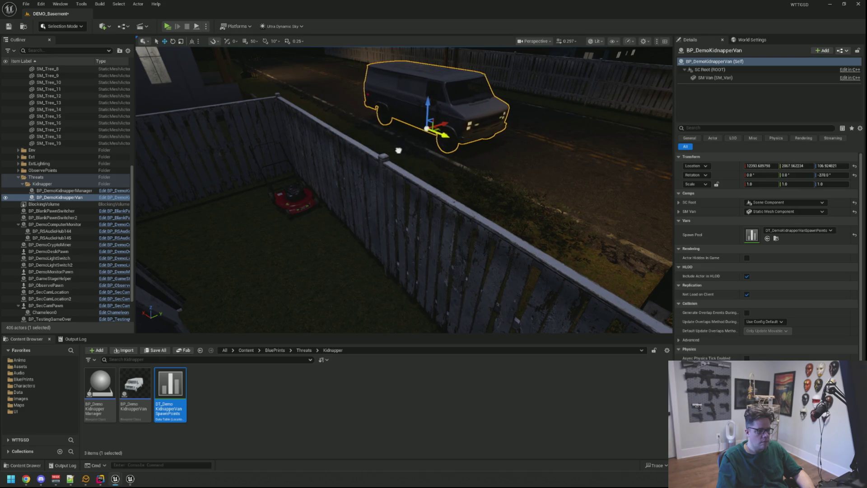
pyautogui.moveTo(460, 127)
pyautogui.mouseDown()
pyautogui.moveTo(460, 135)
pyautogui.moveTo(510, 133)
pyautogui.moveTo(553, 154)
pyautogui.moveTo(620, 155)
pyautogui.mouseUp()
pyautogui.press('f')
pyautogui.moveTo(510, 191)
pyautogui.mouseDown()
pyautogui.moveTo(465, 191)
pyautogui.moveTo(560, 221)
pyautogui.moveTo(579, 215)
pyautogui.moveTo(515, 221)
pyautogui.moveTo(555, 282)
pyautogui.mouseUp()
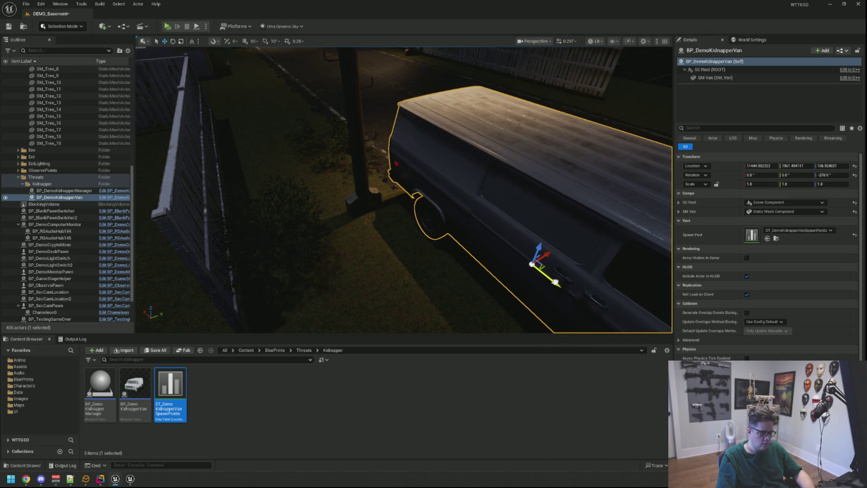
pyautogui.press('Escape')
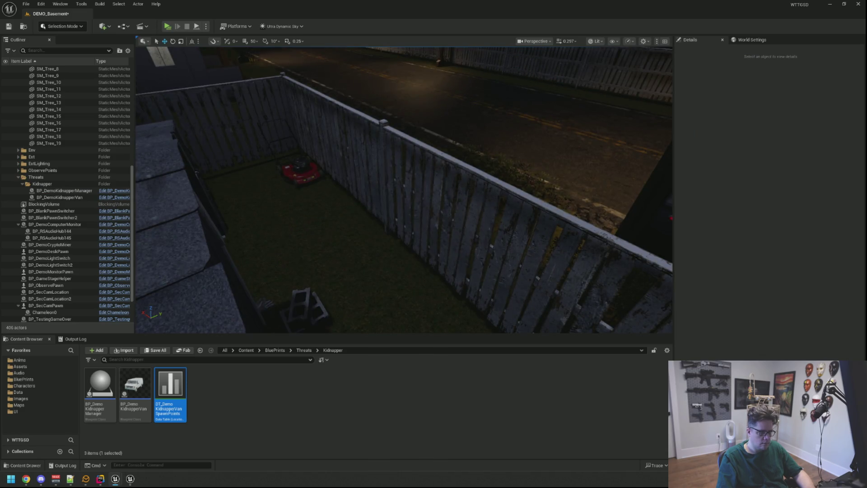
# Step: Slide the van along the road and frame it repeatedly from the fence view
pyautogui.press('w')
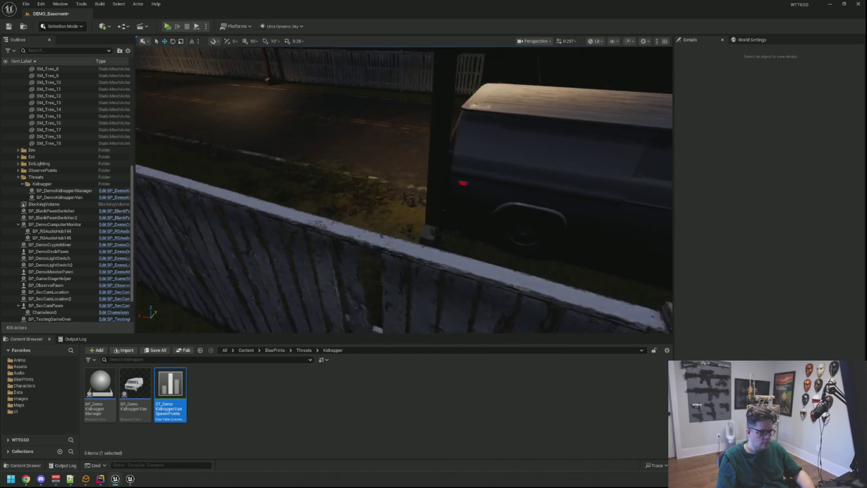
pyautogui.click(519, 246)
pyautogui.moveTo(528, 266); pyautogui.dragTo(502, 249)
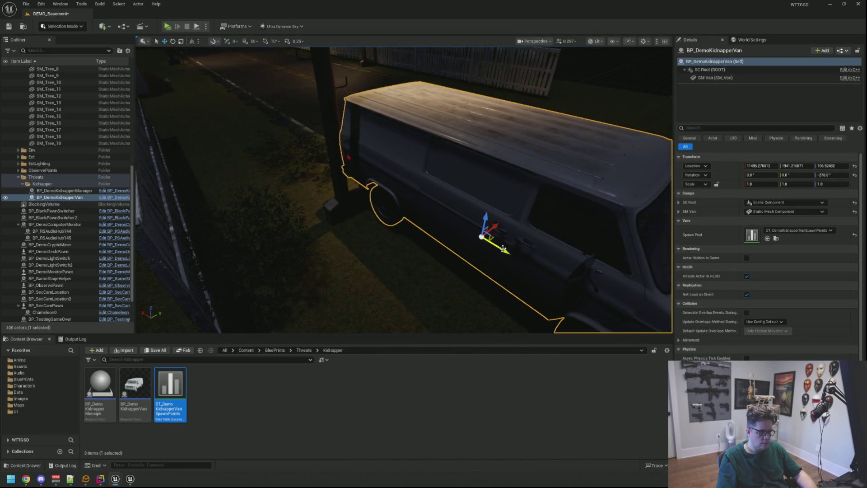
pyautogui.press('Escape')
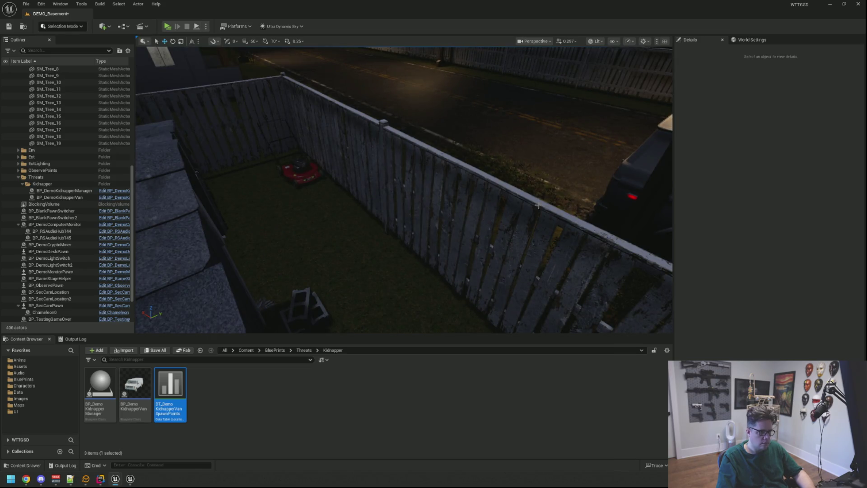
pyautogui.click(606, 186)
pyautogui.press('f')
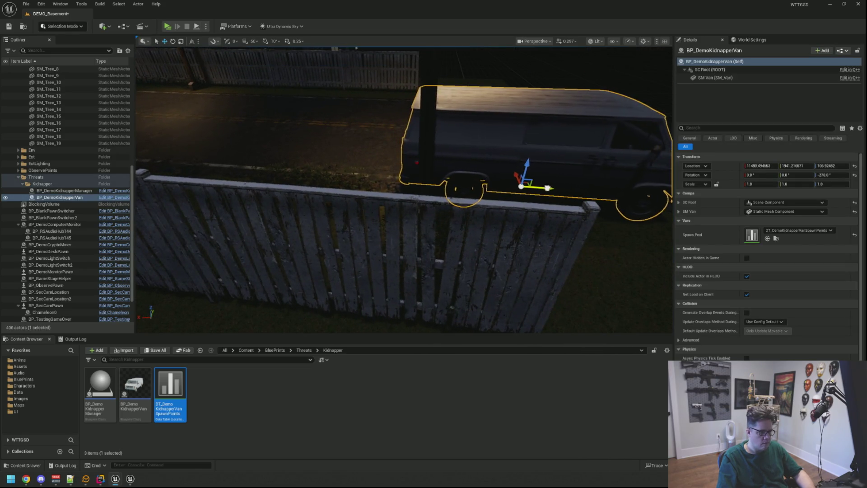
pyautogui.press('Escape')
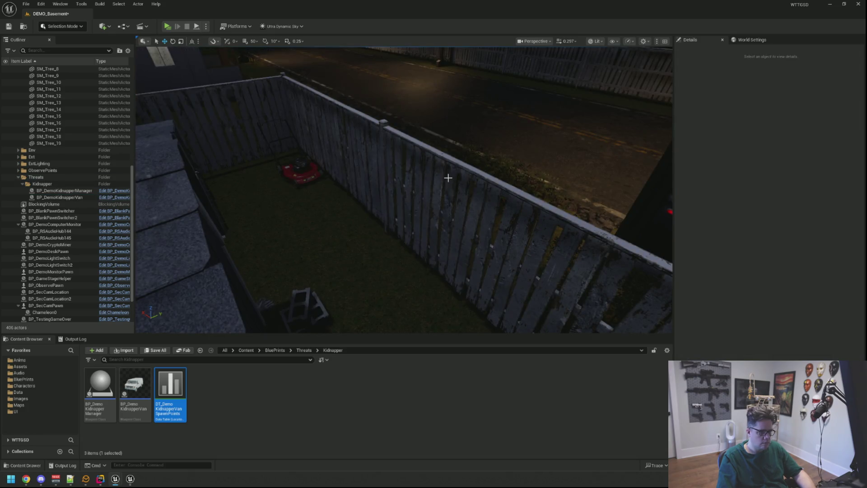
pyautogui.click(559, 183)
pyautogui.press('f')
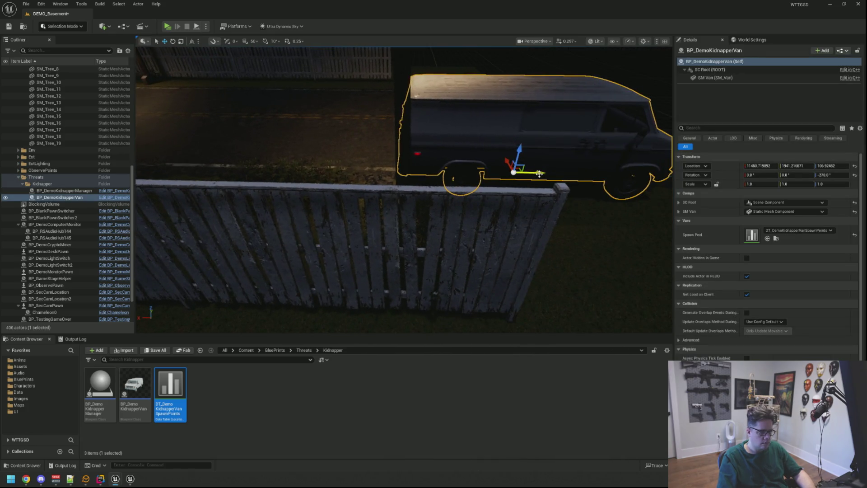
pyautogui.press('Escape')
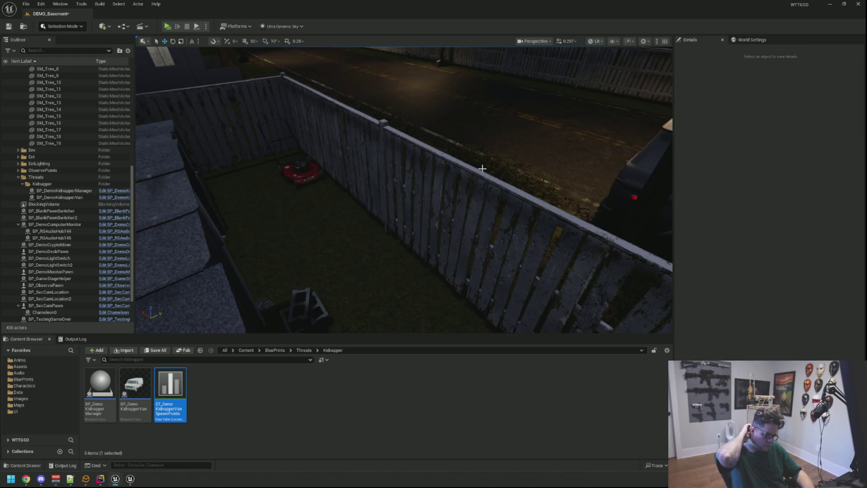
# Step: Move the van further down the road to about X 11616, shifting it slightly across
pyautogui.moveTo(482, 168); pyautogui.dragTo(560, 173)
pyautogui.click(492, 181)
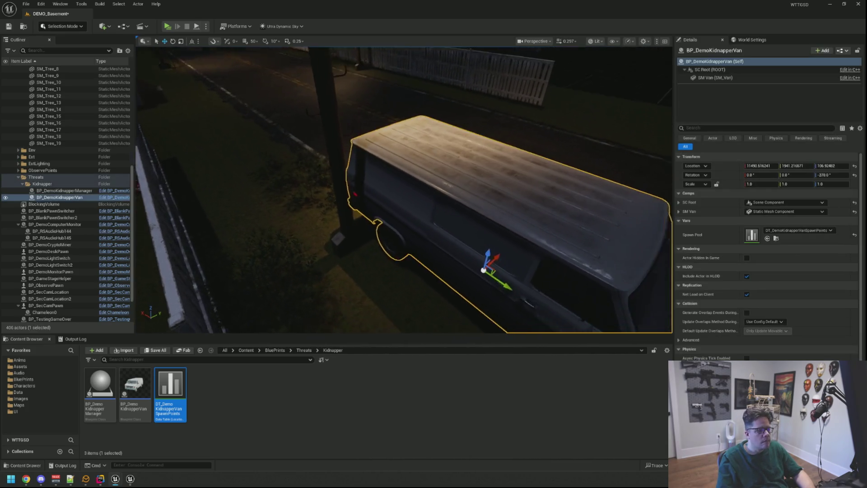
pyautogui.press('f')
pyautogui.moveTo(491, 181)
pyautogui.mouseDown()
pyautogui.moveTo(565, 123)
pyautogui.moveTo(564, 149)
pyautogui.moveTo(514, 112)
pyautogui.moveTo(533, 117)
pyautogui.moveTo(451, 140)
pyautogui.moveTo(425, 126)
pyautogui.moveTo(445, 145)
pyautogui.mouseUp()
pyautogui.moveTo(350, 172); pyautogui.dragTo(441, 158)
pyautogui.press('Escape')
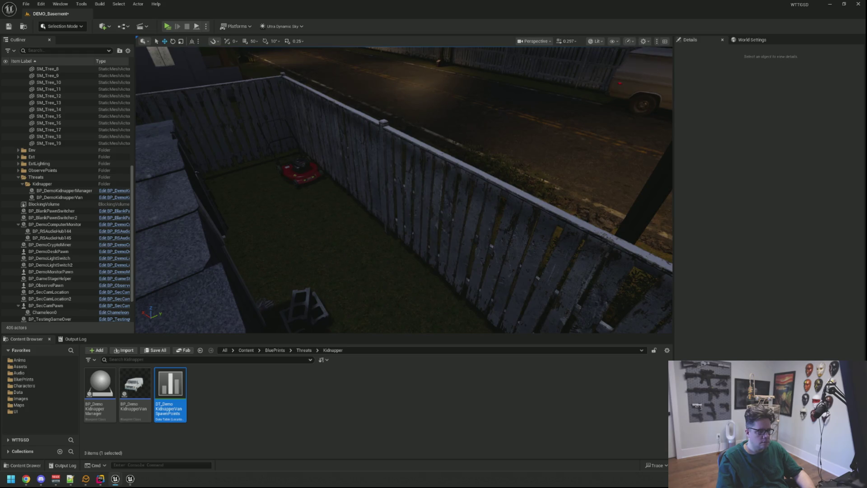
pyautogui.doubleClick(59, 198)
pyautogui.moveTo(524, 127)
pyautogui.mouseDown()
pyautogui.moveTo(540, 130)
pyautogui.moveTo(524, 135)
pyautogui.moveTo(531, 143)
pyautogui.mouseUp()
pyautogui.press('Escape')
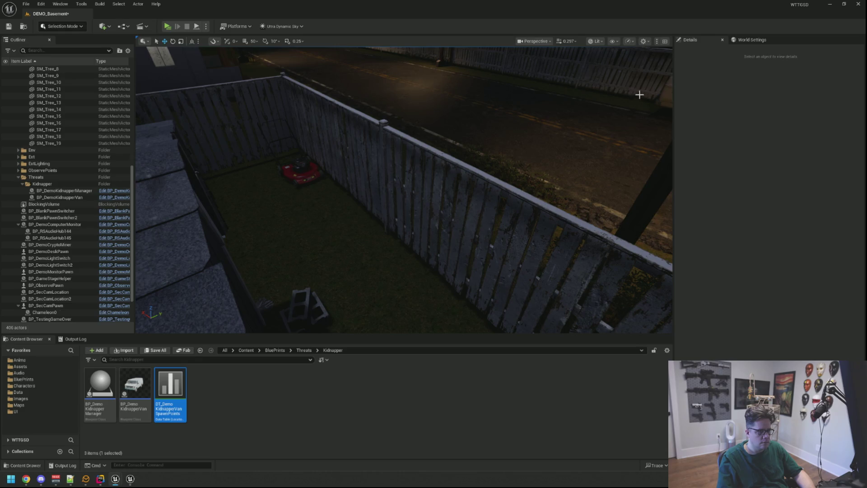
# Step: Recheck the van on the street, then launch the DEMO_Basement play test
pyautogui.click(658, 92)
pyautogui.click(587, 101)
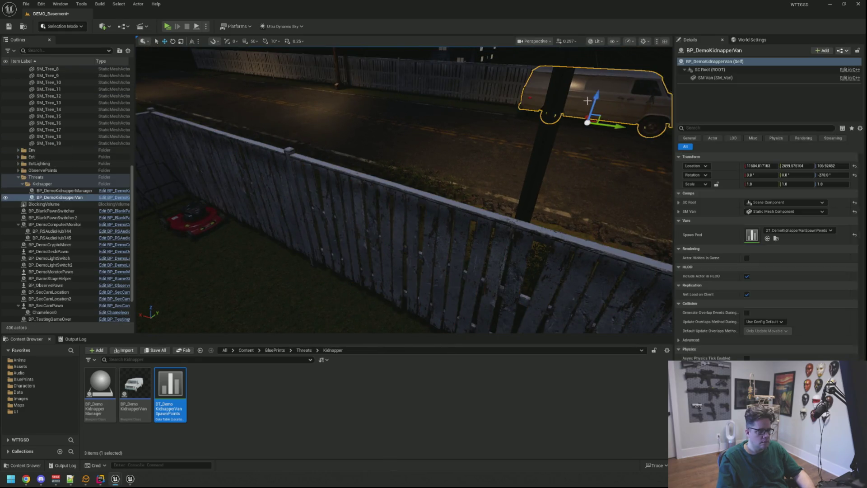
pyautogui.moveTo(584, 134); pyautogui.dragTo(574, 118)
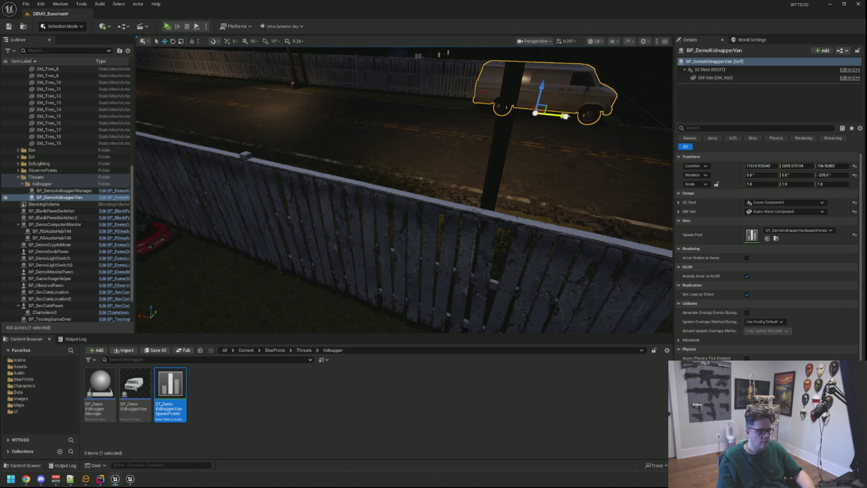
pyautogui.press('Escape')
pyautogui.click(168, 26)
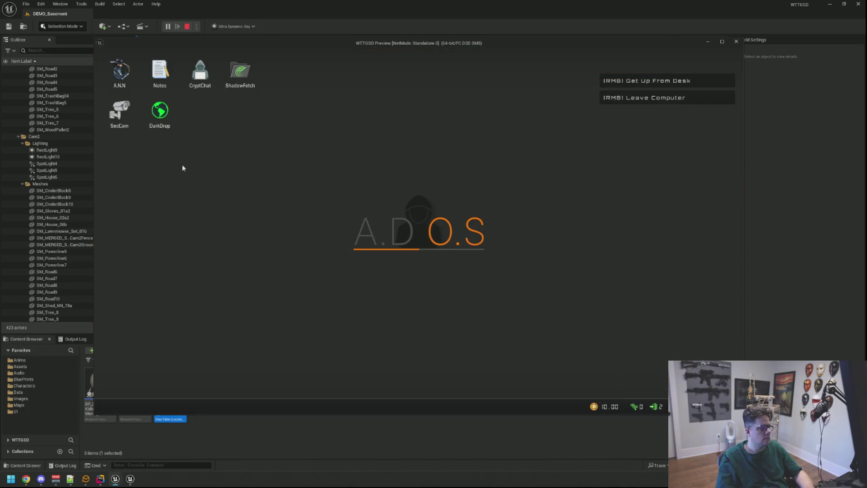
# Step: Watch the yard in the SecCam app, then stop the play session
pyautogui.doubleClick(124, 119)
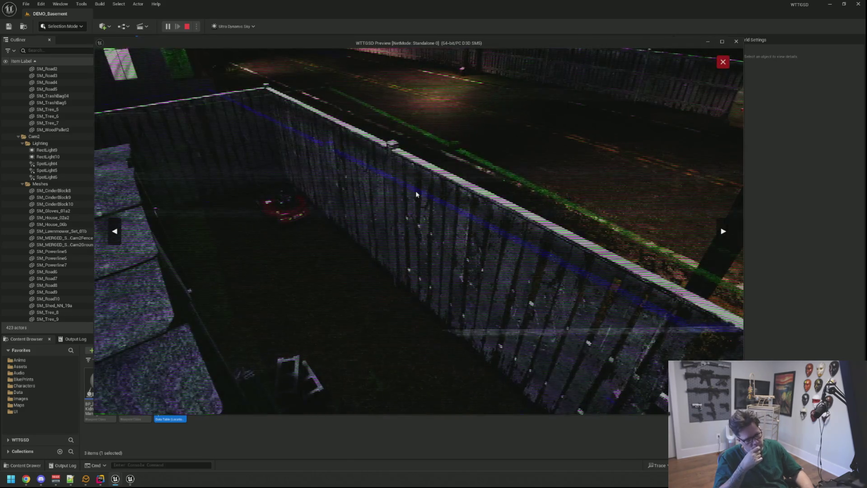
pyautogui.press('Escape')
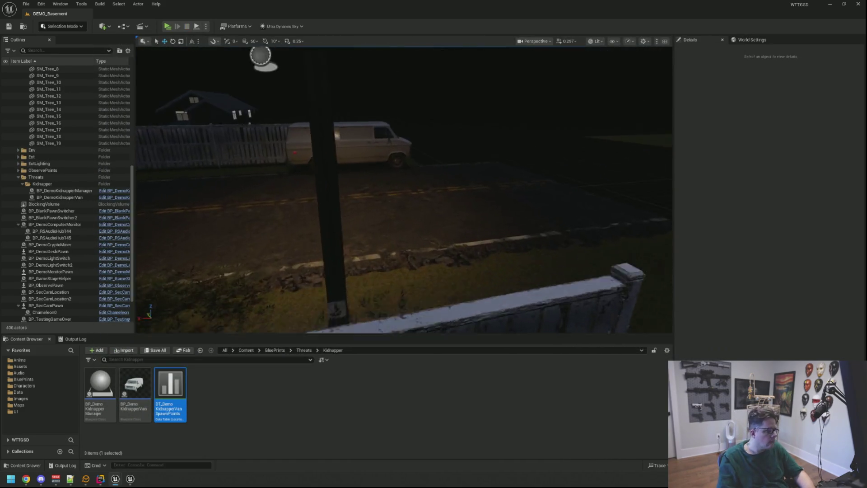
# Step: Frame the van, sink it below the ground to Z about -346, and save DEMO_Basement
pyautogui.click(429, 139)
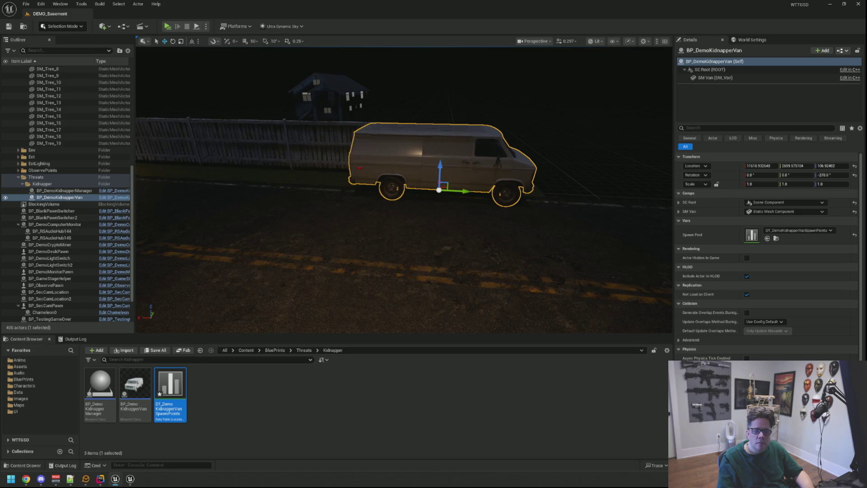
pyautogui.moveTo(559, 198); pyautogui.dragTo(558, 185)
pyautogui.press('Escape')
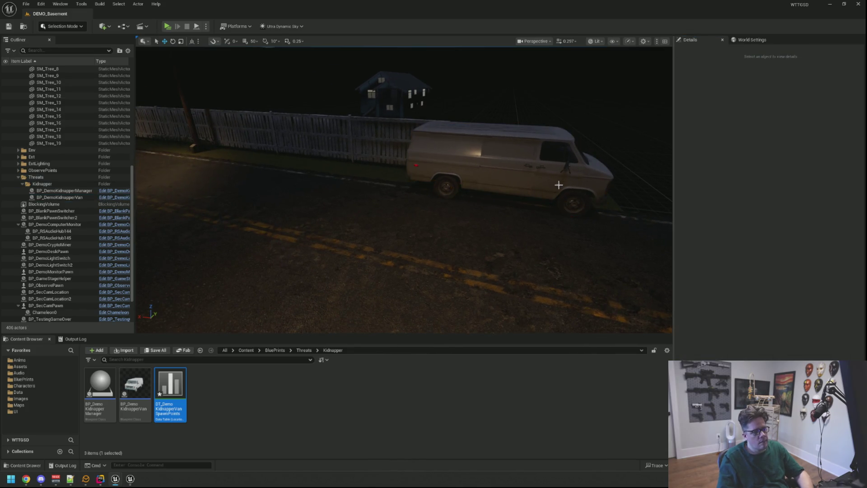
pyautogui.click(488, 177)
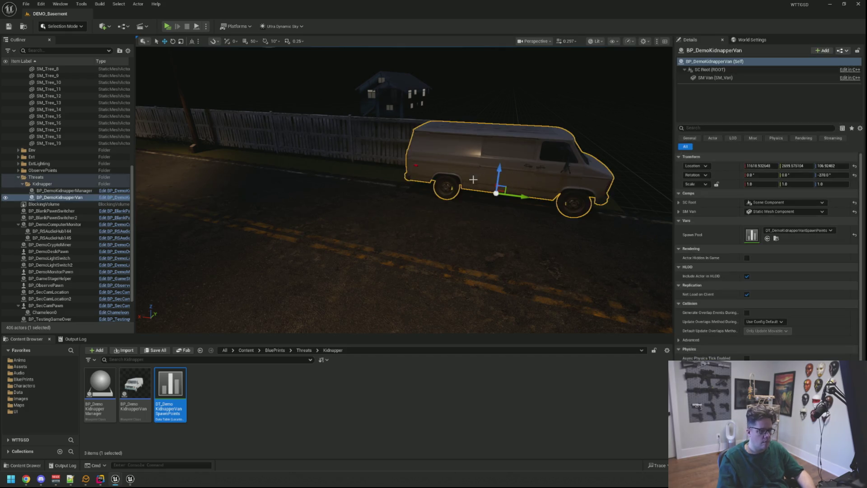
pyautogui.press('f')
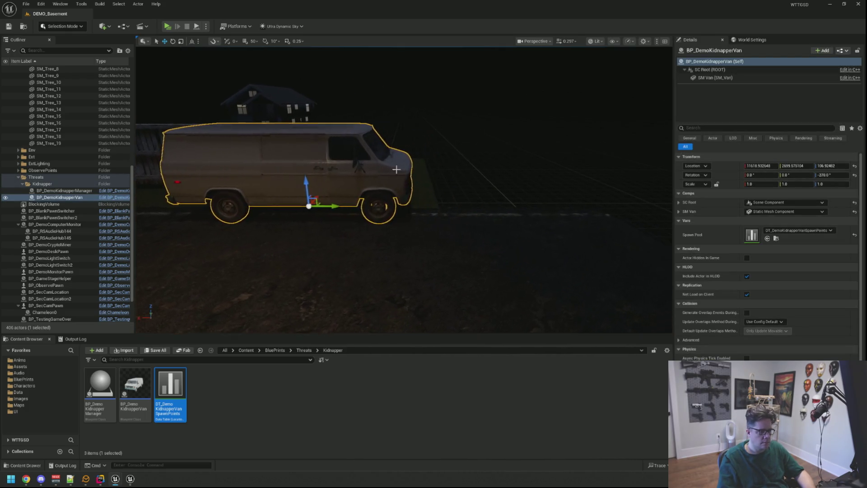
pyautogui.moveTo(304, 180); pyautogui.dragTo(316, 311)
pyautogui.press('Escape')
pyautogui.press('1')
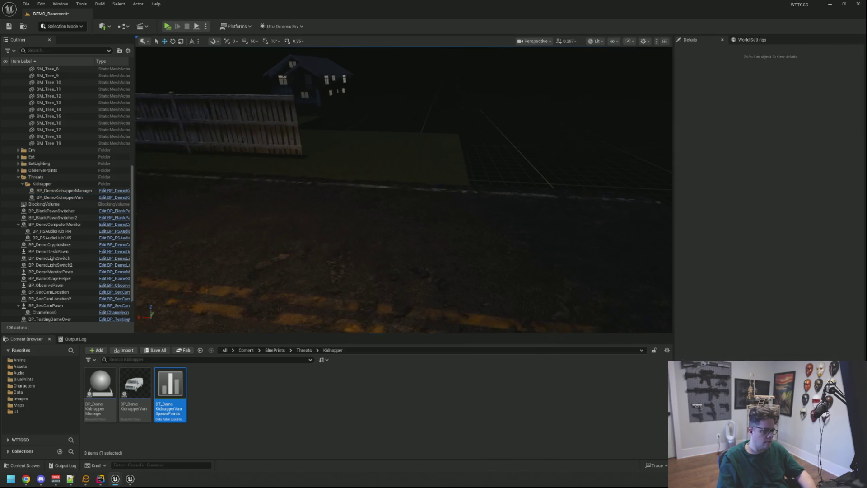
pyautogui.hotkey('ctrl', 's')
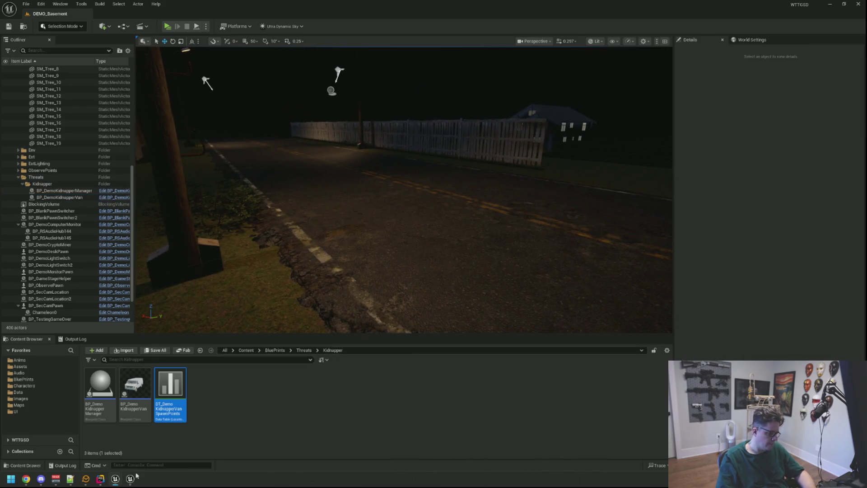
pyautogui.click(100, 480)
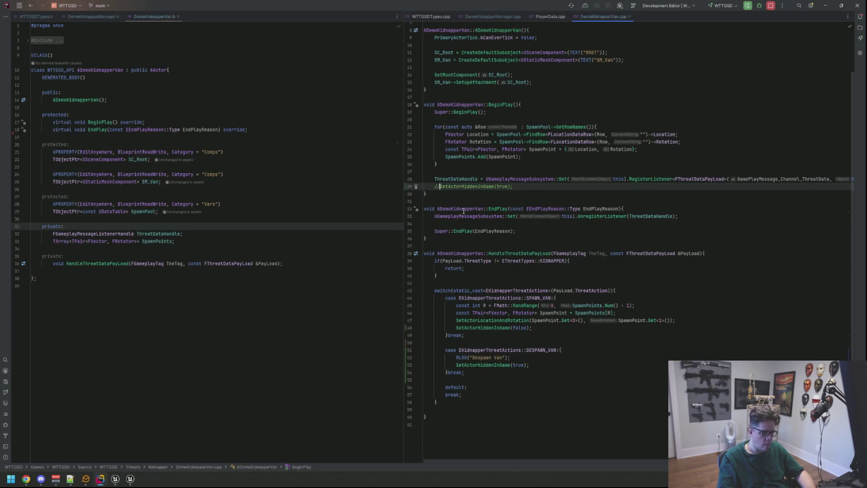
# Step: Restore SetActorHiddenInGame(true) in BeginPlay and review CheckLights in DemoKidnapperManager.cpp
pyautogui.moveTo(464, 211)
pyautogui.click(424, 171)
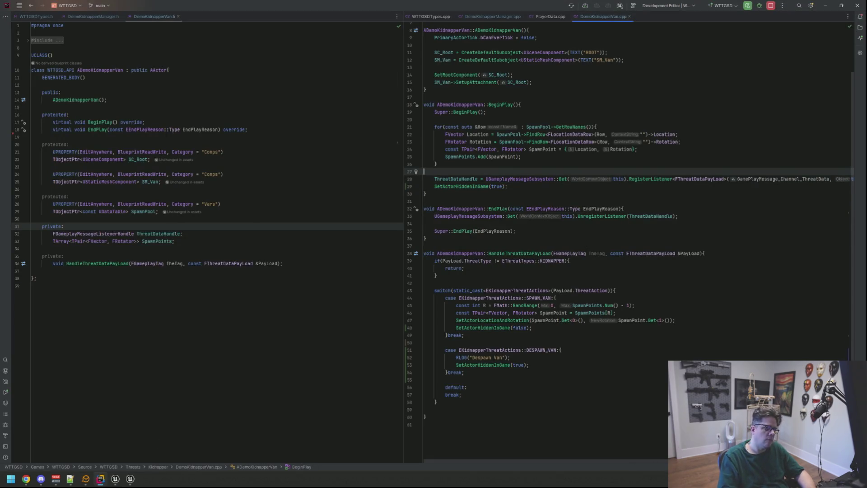
pyautogui.click(578, 299)
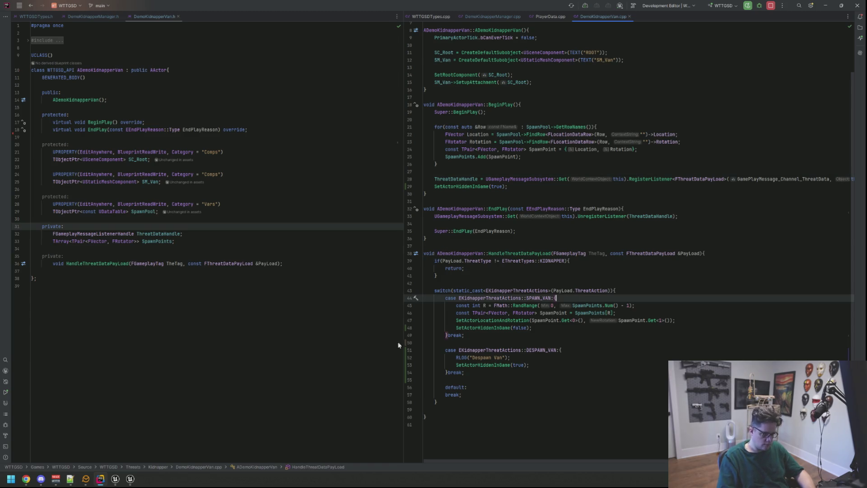
pyautogui.click(507, 17)
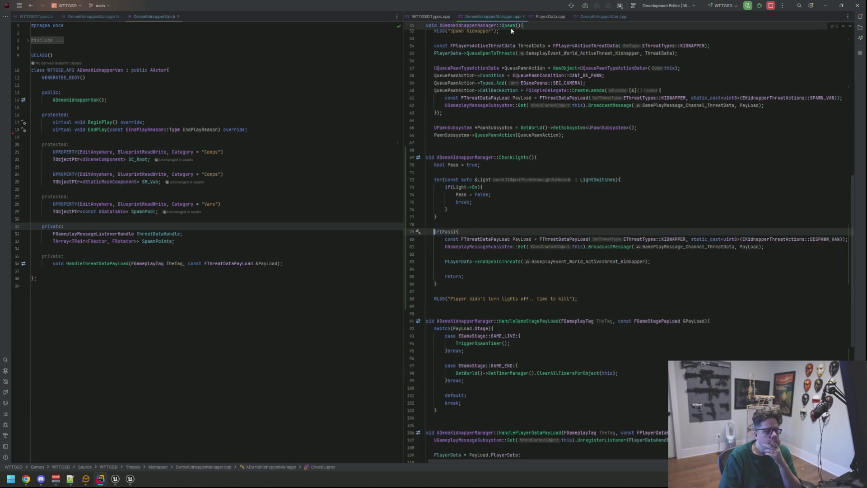
pyautogui.scroll(5, 569, 178)
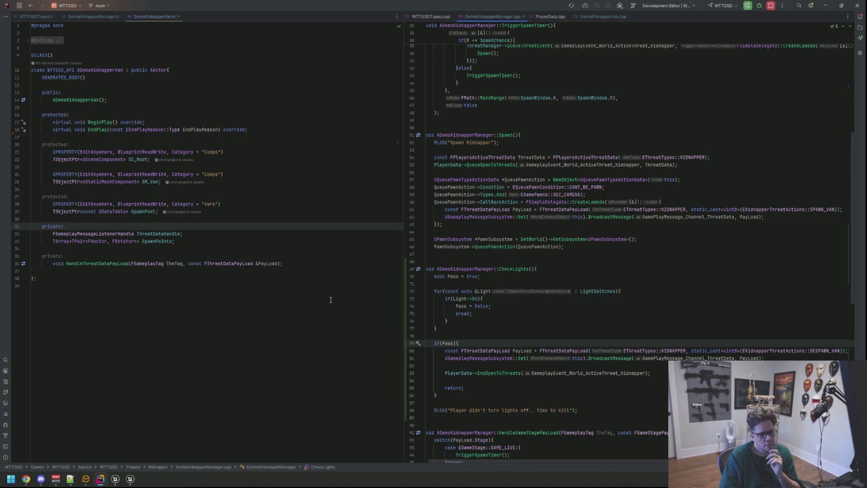
pyautogui.click(115, 480)
pyautogui.rightClick(116, 482)
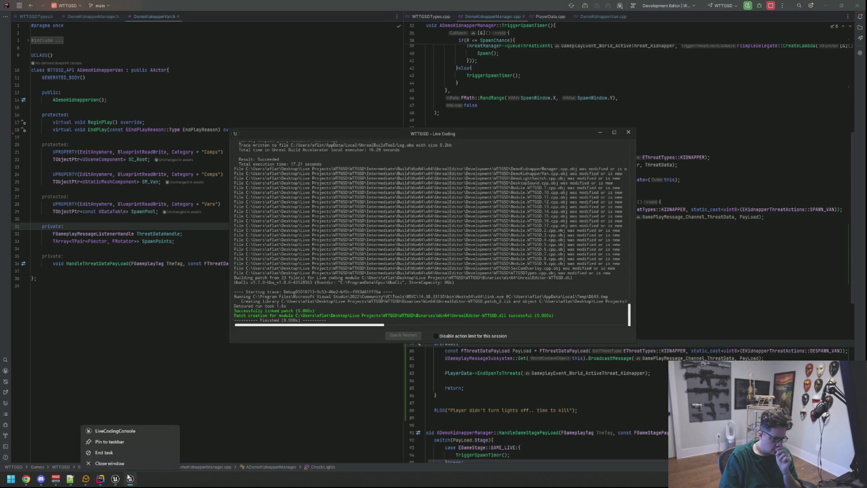
# Step: Close the Live Coding console, collapse the Meshes, Cam2 and Threats Outliner folders, and clear the Output Log
pyautogui.click(109, 468)
pyautogui.click(77, 440)
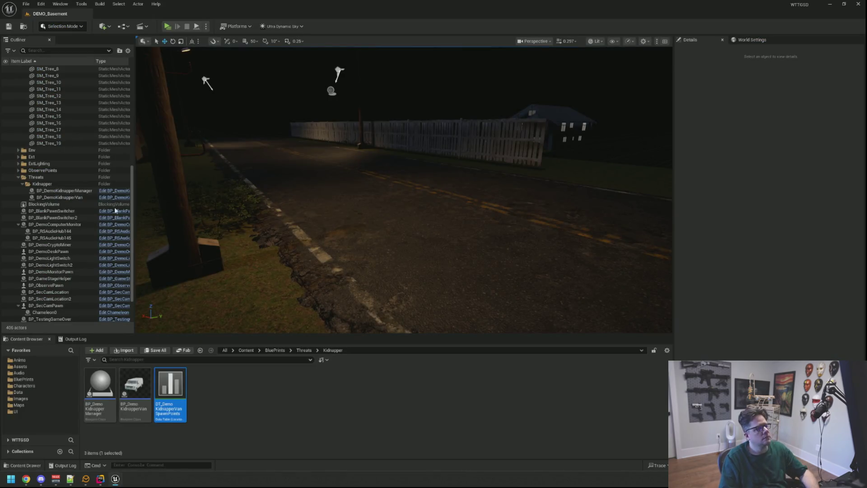
pyautogui.scroll(10, 68, 135)
pyautogui.click(22, 144)
pyautogui.click(18, 97)
pyautogui.click(18, 130)
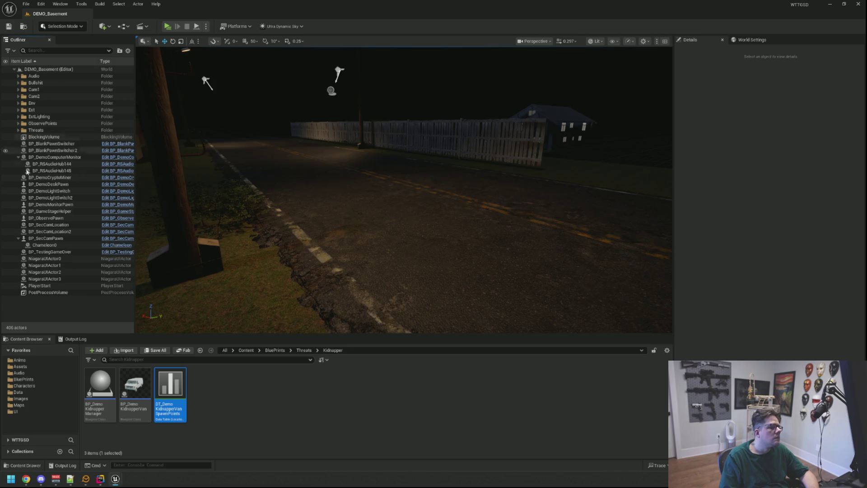
pyautogui.click(74, 339)
pyautogui.rightClick(172, 373)
pyautogui.click(194, 447)
# Step: Recompile the code with Live Coding (Ctrl+Alt+F11) and close the finished patch window
pyautogui.moveTo(276, 281)
pyautogui.mouseDown()
pyautogui.moveTo(289, 270)
pyautogui.moveTo(276, 281)
pyautogui.mouseUp()
pyautogui.hotkey('ctrl', 'alt', 'F11')
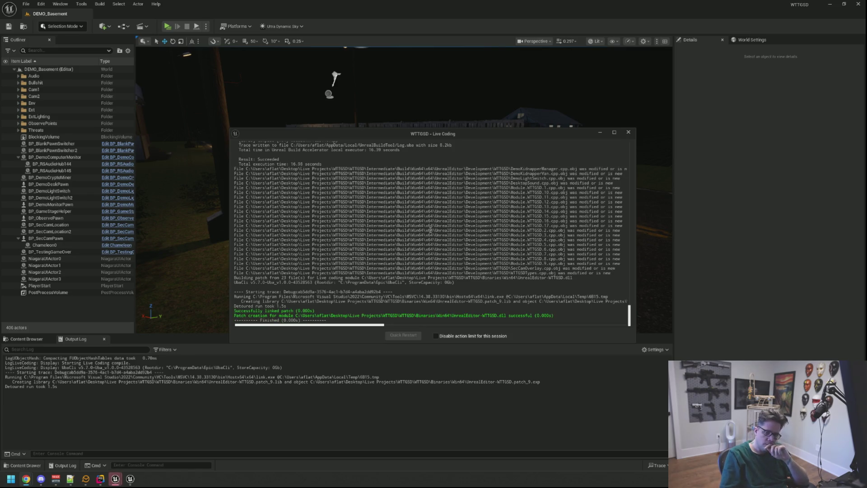
pyautogui.click(628, 131)
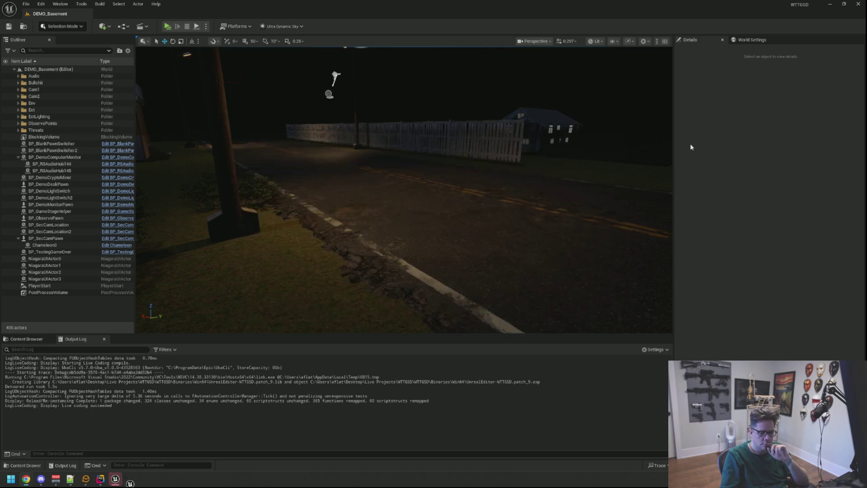
pyautogui.moveTo(452, 181); pyautogui.dragTo(537, 128)
# Step: Move the viewport from the yard fence into the basement toward the desk
pyautogui.scroll(-5, 490, 121)
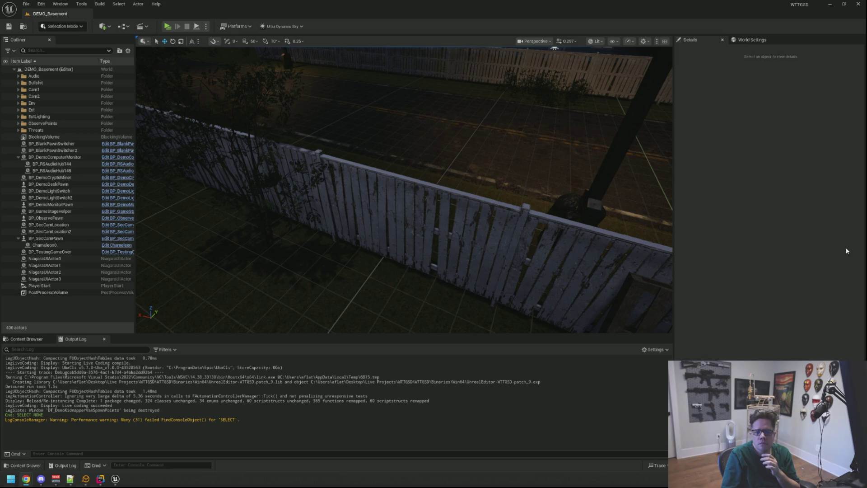
# Step: Play the basement level, view the SecCam yard feed before and after the kidnapper spawns, then stop
pyautogui.press('1')
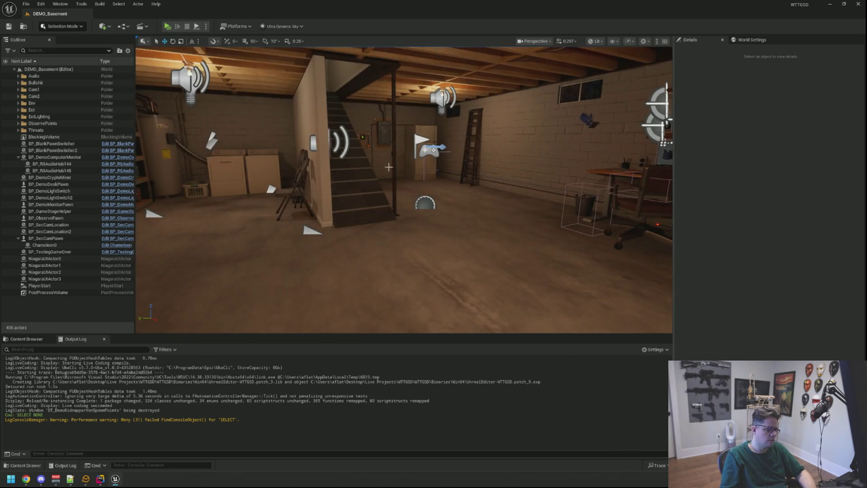
pyautogui.press('2')
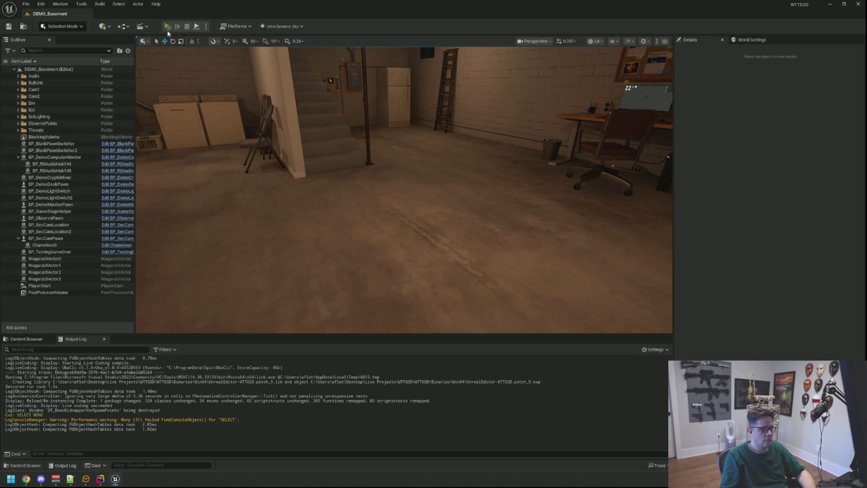
pyautogui.click(168, 29)
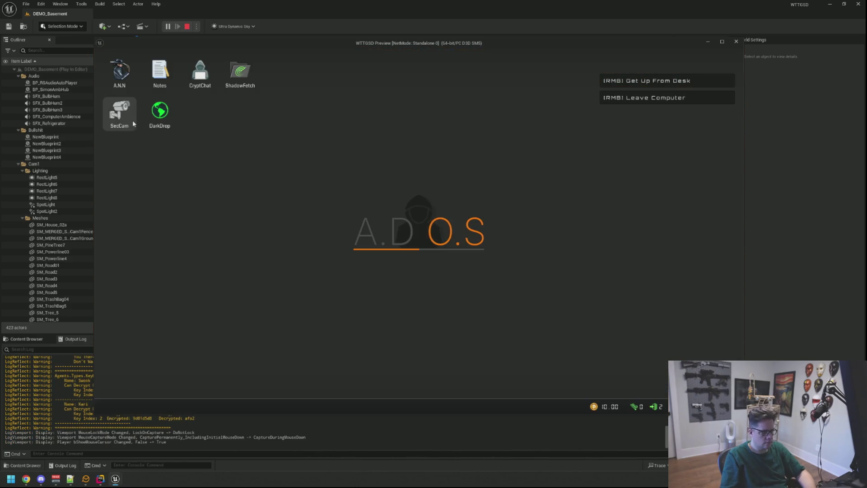
pyautogui.doubleClick(133, 122)
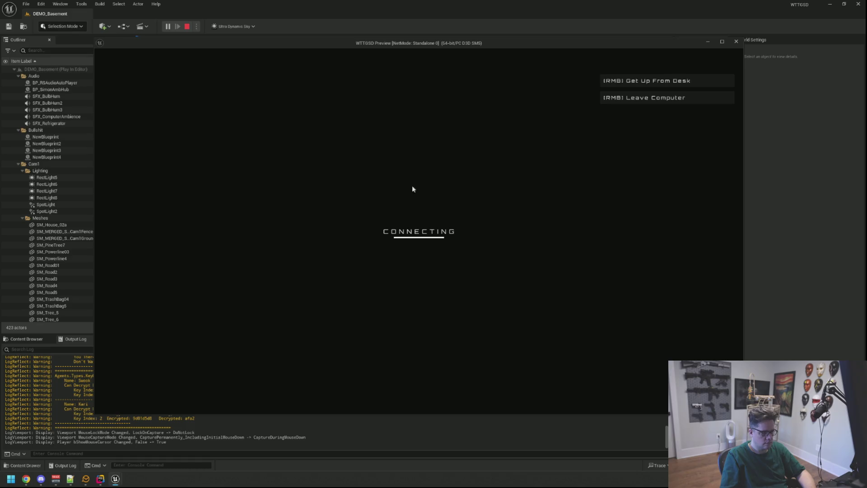
pyautogui.click(722, 60)
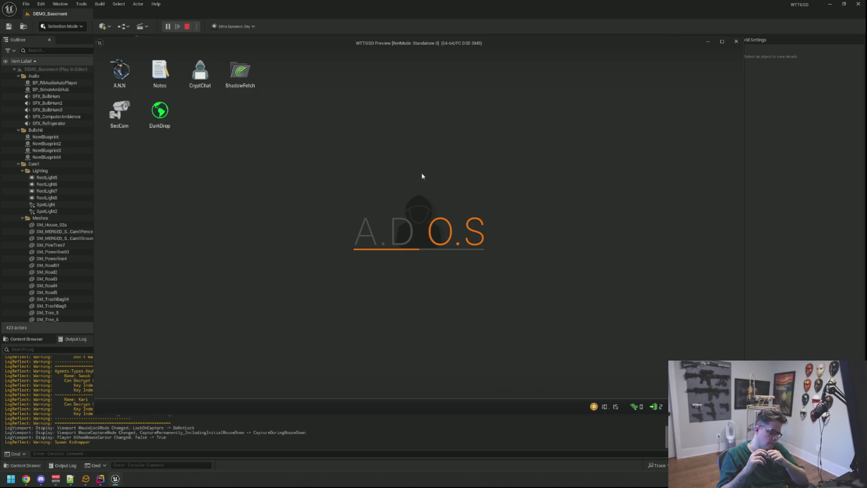
pyautogui.doubleClick(120, 112)
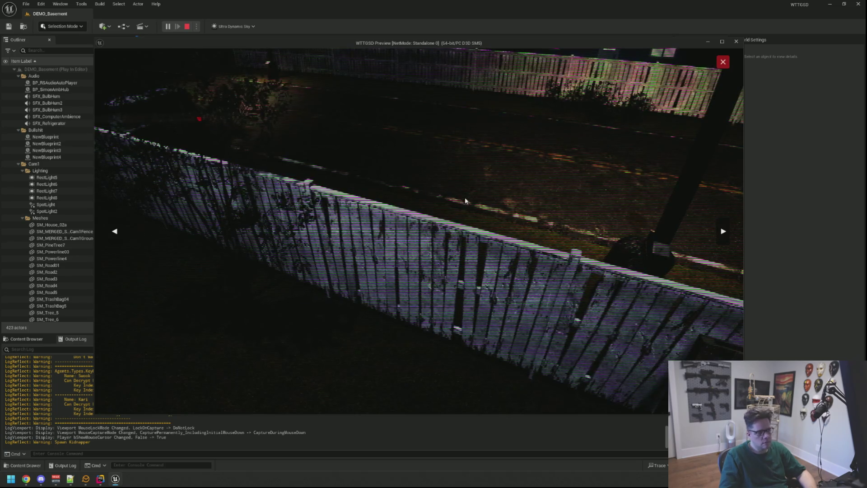
pyautogui.click(187, 26)
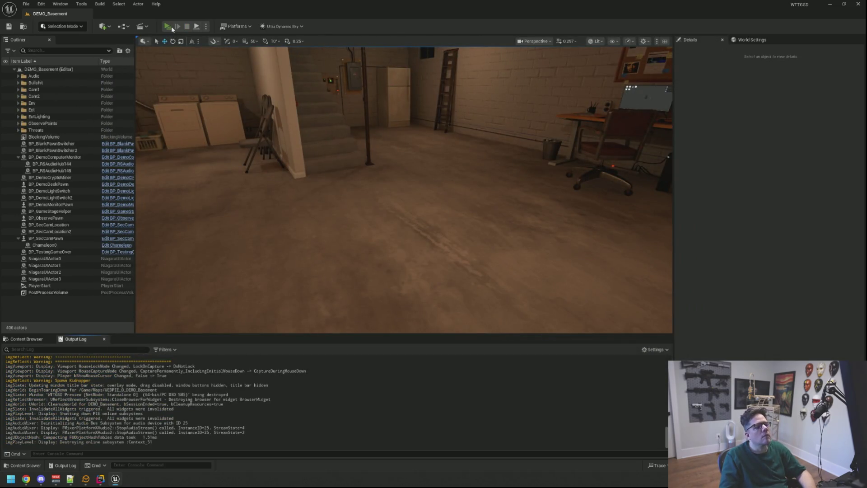
# Step: In a new play test, cycle SecCam's camera views including the road camera, then close it and leave the computer
pyautogui.click(168, 26)
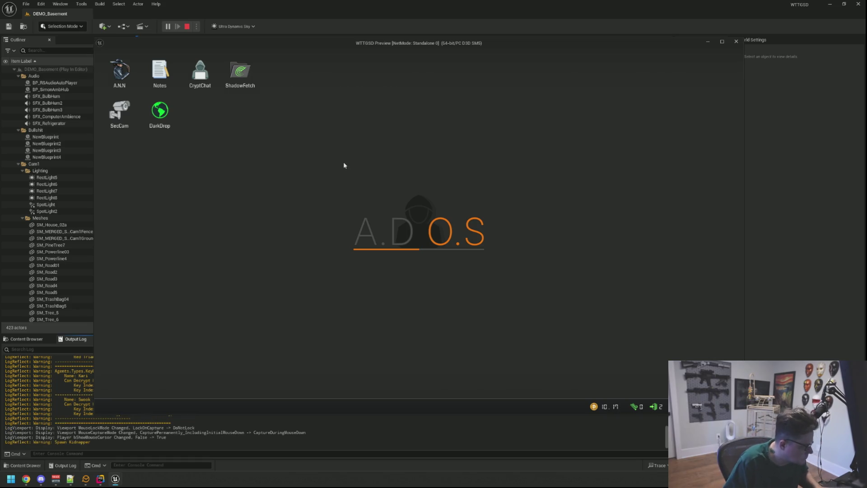
pyautogui.doubleClick(121, 121)
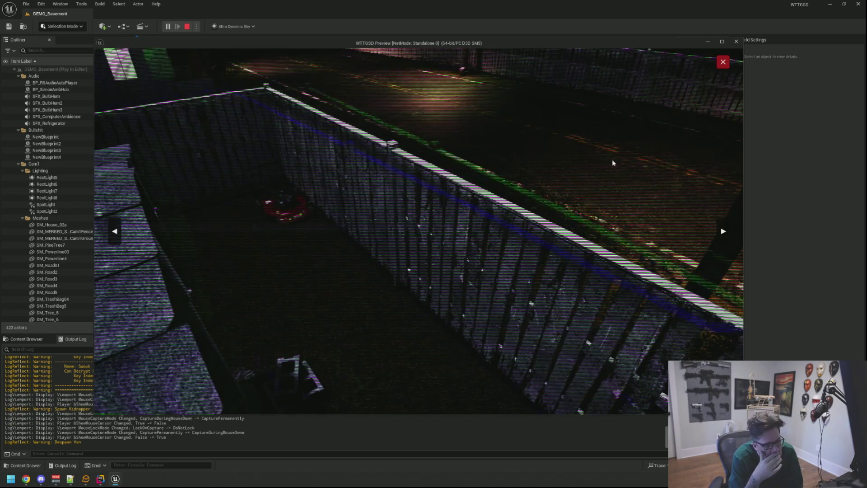
pyautogui.click(725, 228)
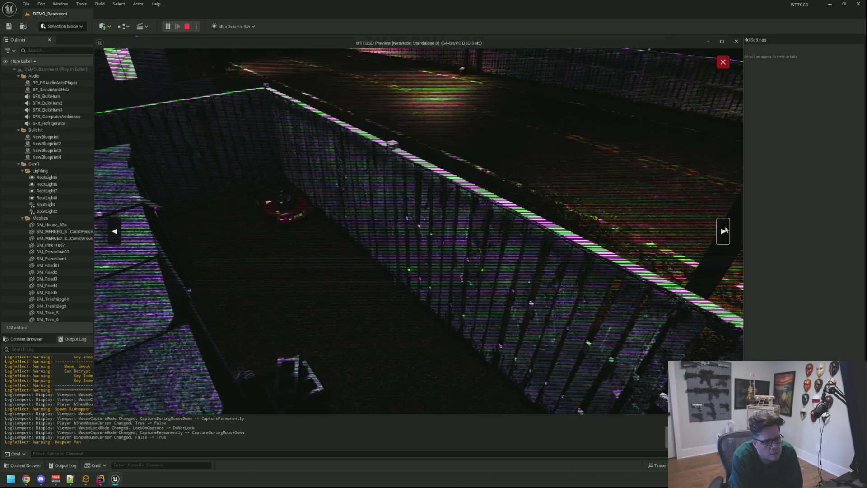
pyautogui.click(727, 228)
pyautogui.click(727, 229)
pyautogui.click(725, 223)
pyautogui.click(724, 223)
pyautogui.click(724, 228)
pyautogui.click(723, 63)
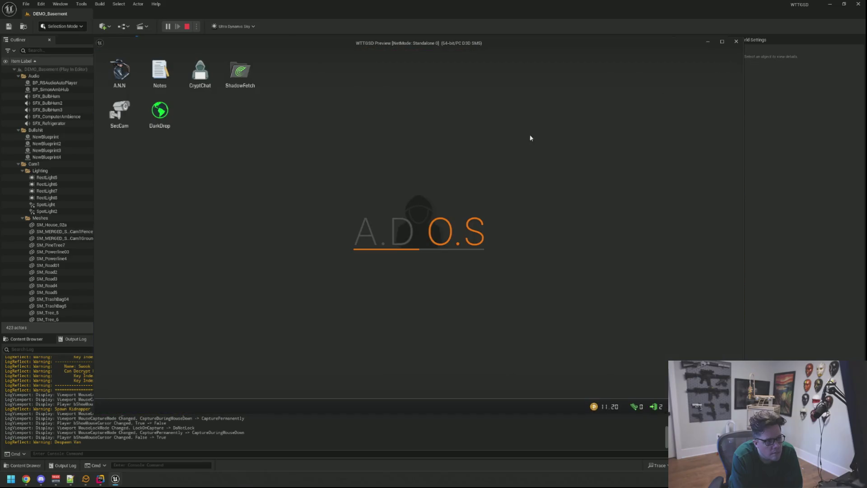
pyautogui.rightClick(437, 175)
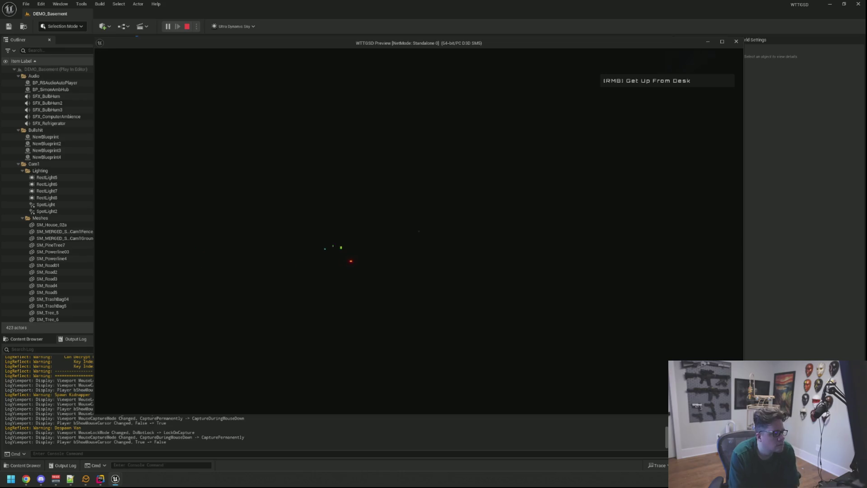
# Step: Get up, walk upstairs to use the light switch, and return to the desk computer
pyautogui.rightClick(418, 231)
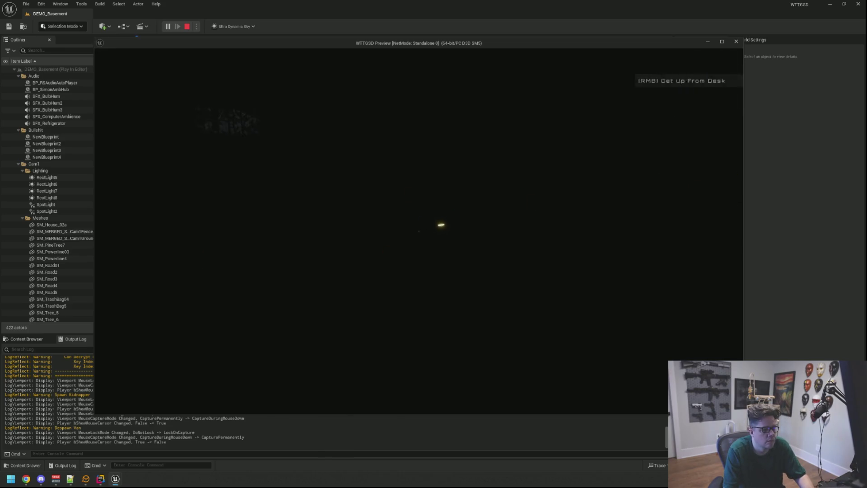
pyautogui.press('w')
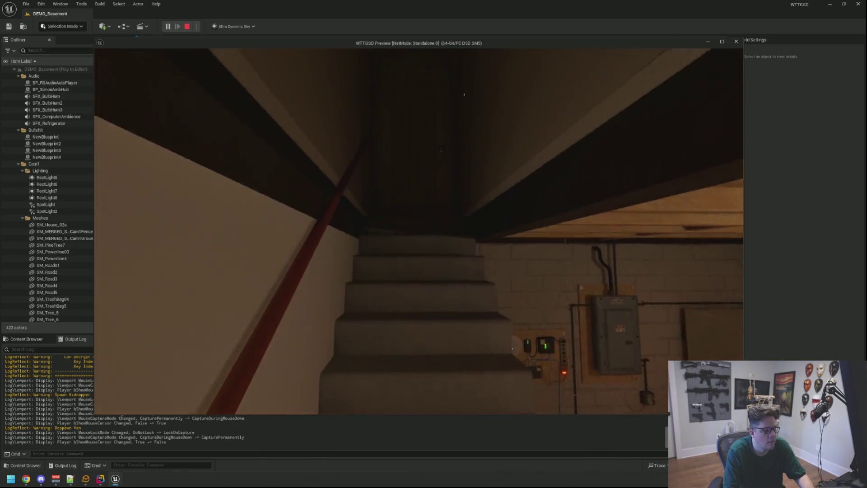
pyautogui.click(419, 231)
pyautogui.press('w')
pyautogui.press('w')
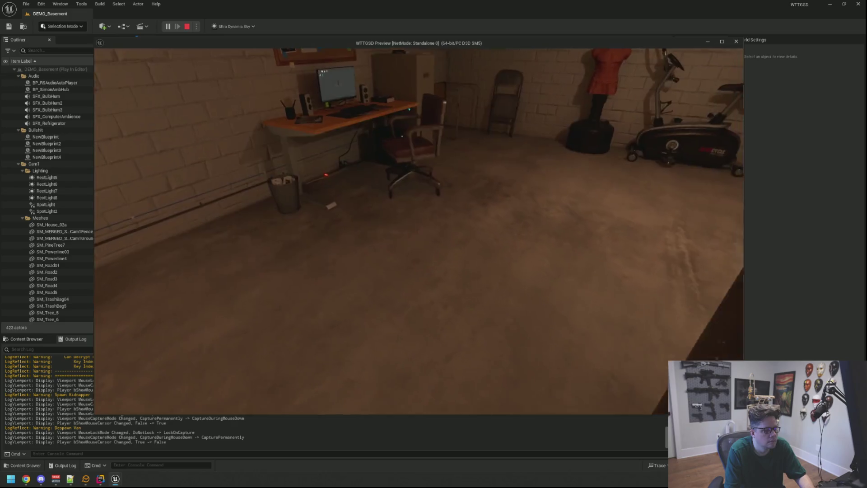
pyautogui.click(419, 231)
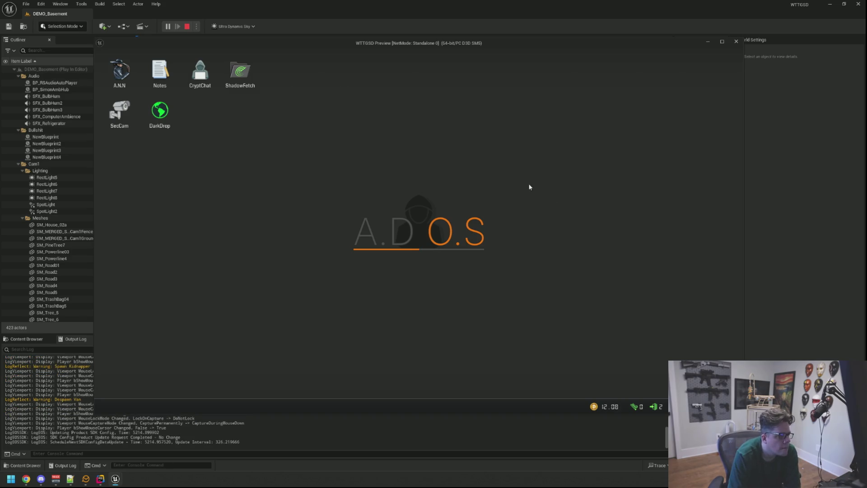
# Step: Cycle the SecCam camera feeds, end the play session, and go to the TriggerSpawnTimer call in Rider
pyautogui.doubleClick(133, 108)
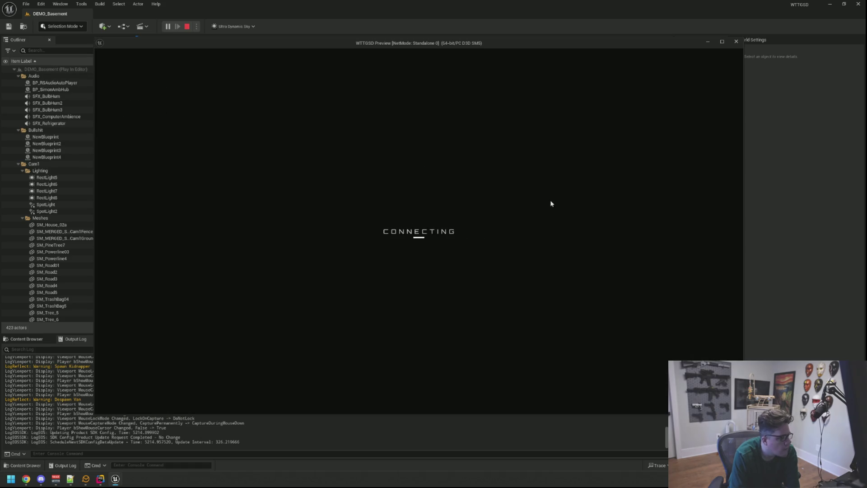
pyautogui.click(722, 231)
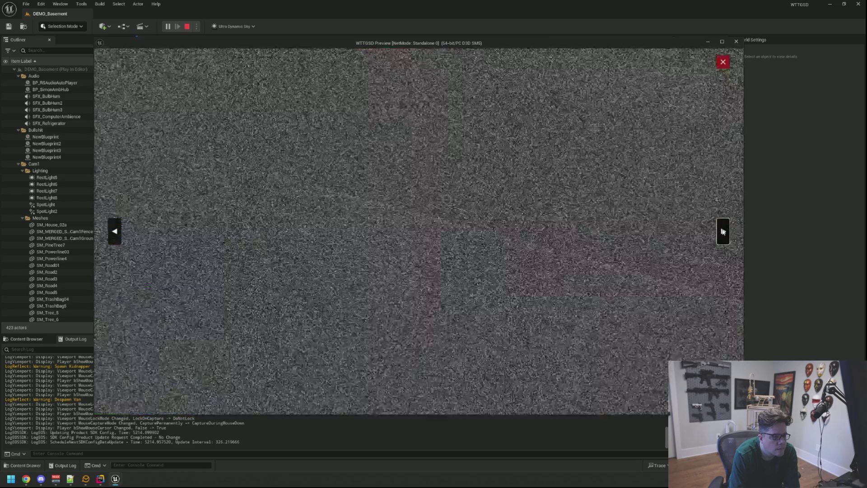
pyautogui.click(722, 231)
pyautogui.click(723, 62)
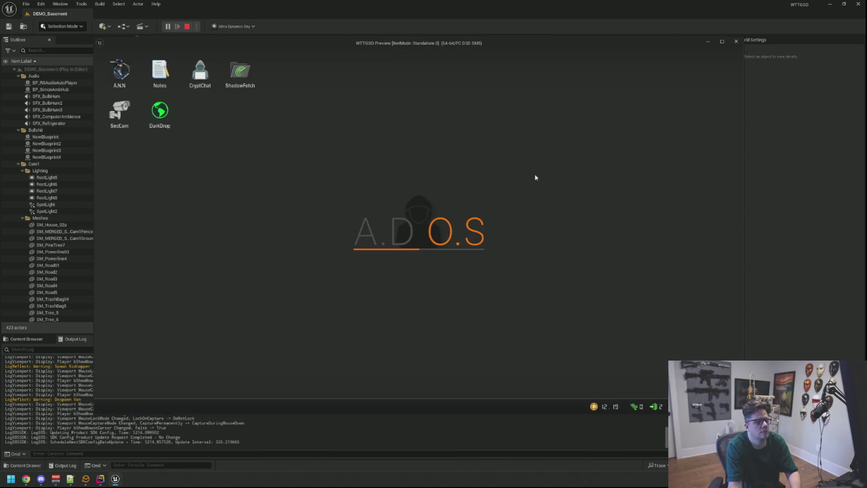
pyautogui.press('Escape')
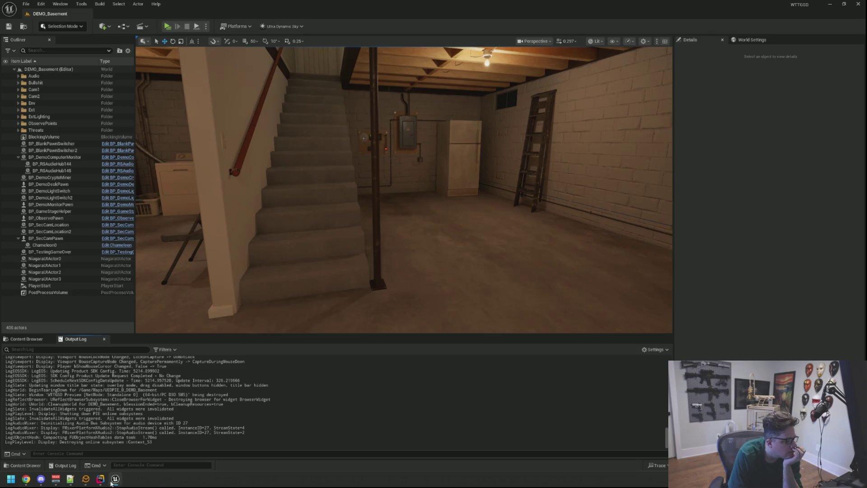
pyautogui.click(111, 482)
pyautogui.click(482, 292)
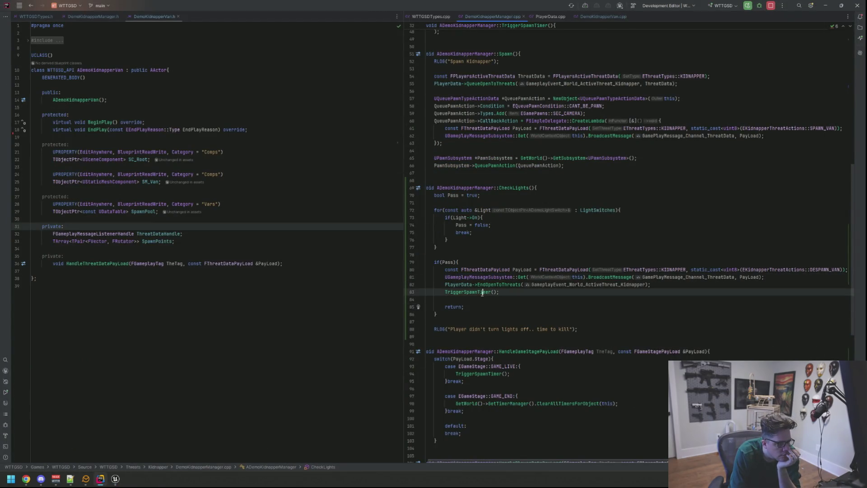
# Step: Add RLOG("Enter Trigger Spawn Timer") as the first line of the TriggerSpawnTimer definition
pyautogui.keyDown('ctrl'); pyautogui.click(482, 292); pyautogui.keyUp('ctrl')
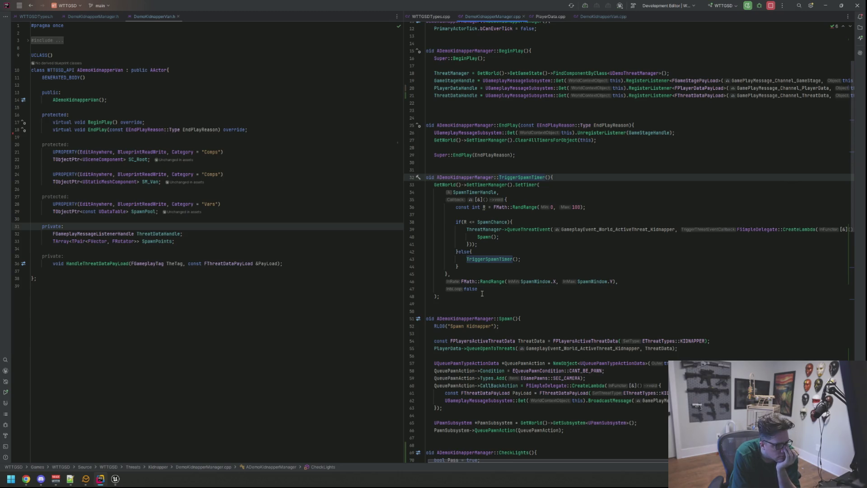
pyautogui.press('Down')
pyautogui.press('Down')
pyautogui.press('Down')
pyautogui.press('Down')
pyautogui.press('Up')
pyautogui.press('Up')
pyautogui.press('Up')
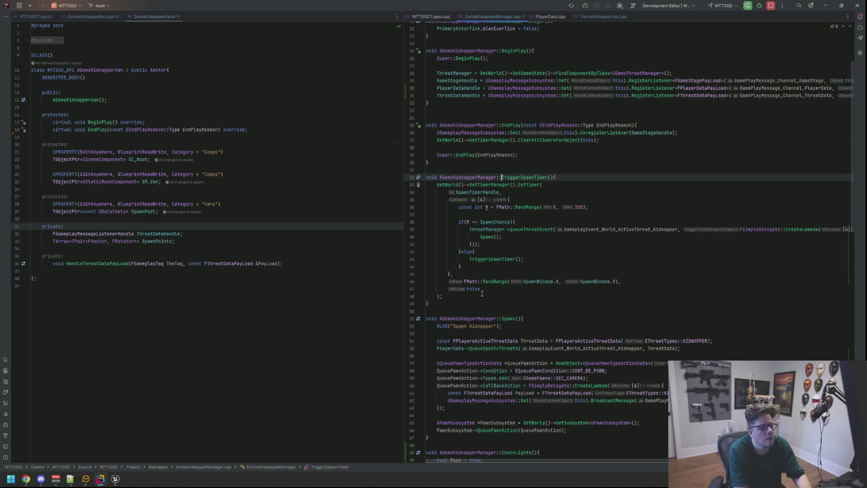
pyautogui.hotkey('shift', 'Return')
pyautogui.write('RLOG("Enter Trigger Spawn Timer");')
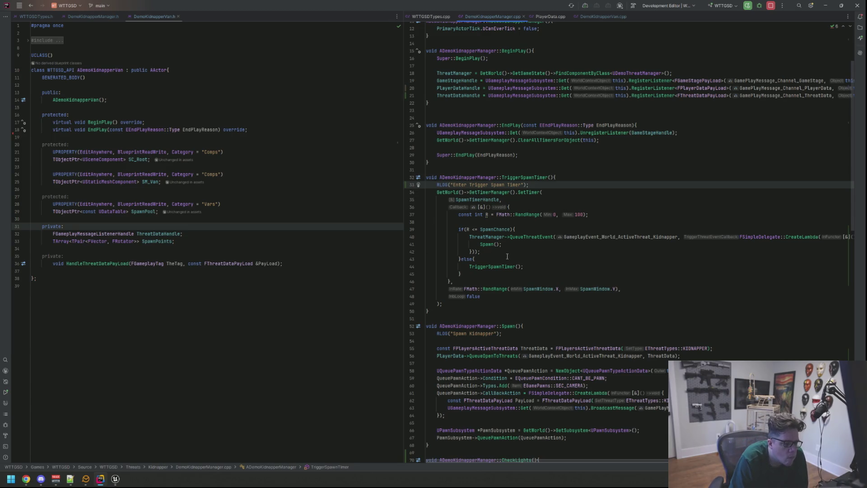
# Step: Review the threat-ending TriggerSpawnTimer call in CheckLights, then go back to the Unreal editor
pyautogui.scroll(-5, 507, 256)
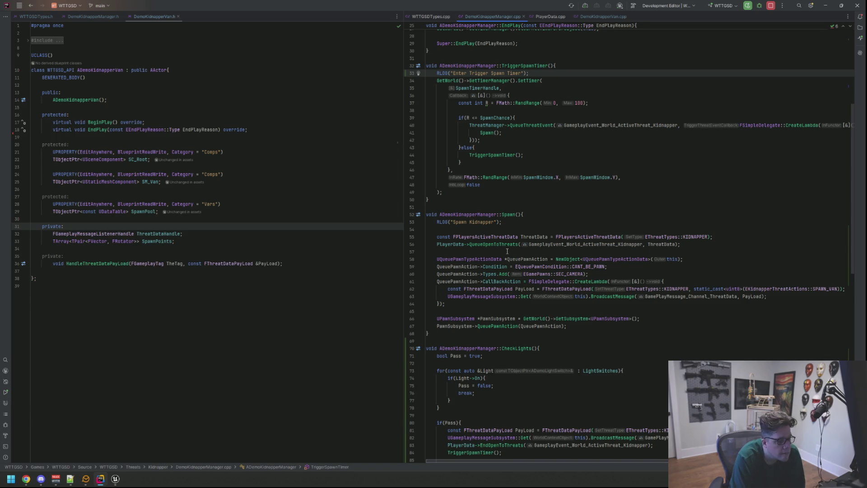
pyautogui.scroll(-10, 510, 248)
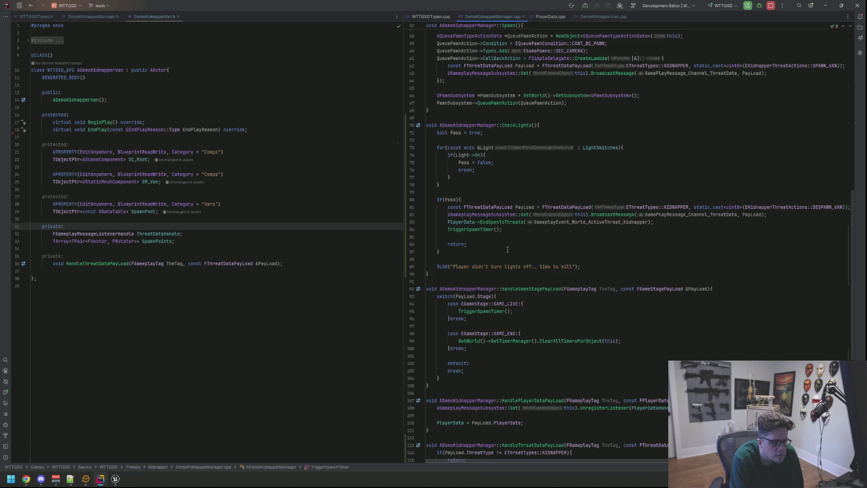
pyautogui.scroll(-8, 507, 249)
pyautogui.scroll(6, 508, 249)
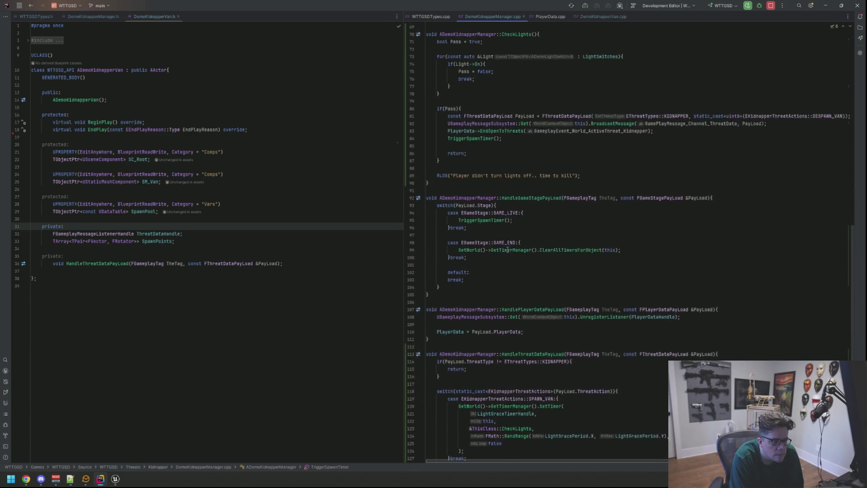
pyautogui.scroll(2, 508, 244)
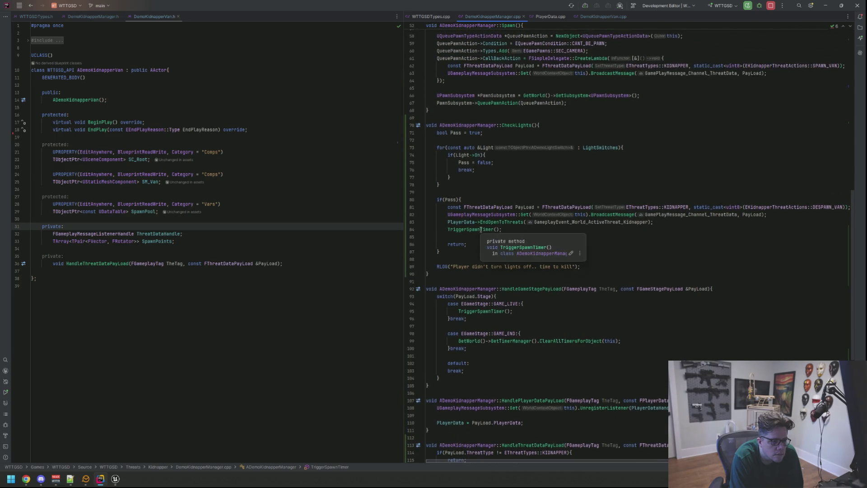
pyautogui.click(657, 221)
pyautogui.click(652, 231)
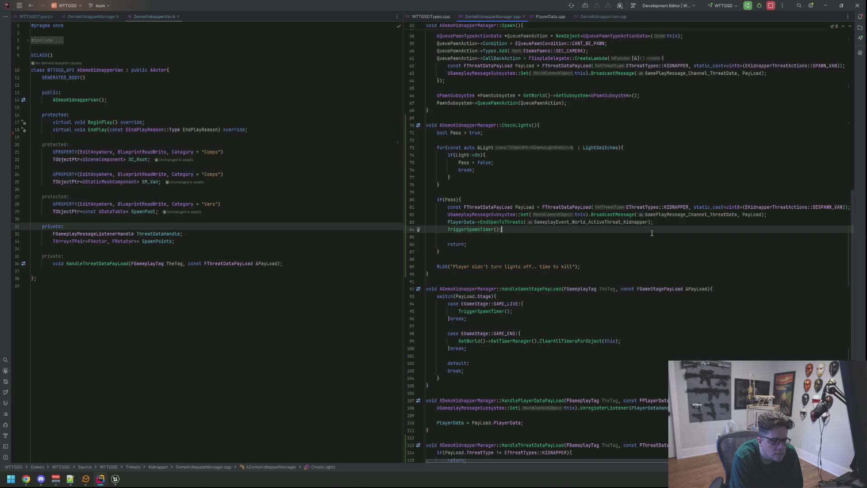
pyautogui.scroll(4, 652, 232)
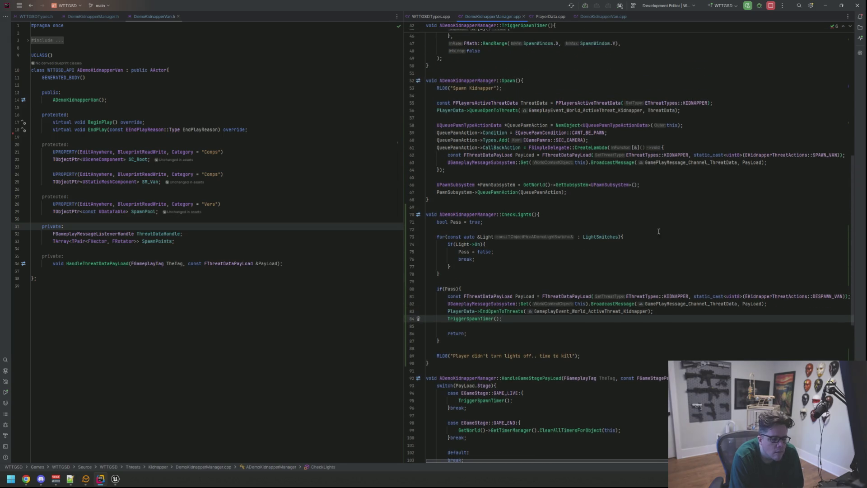
pyautogui.click(115, 479)
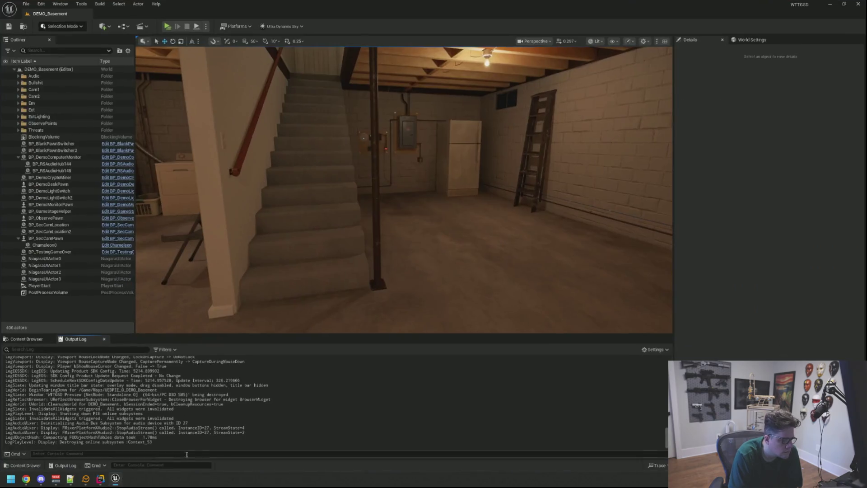
# Step: Recompile the code with Live Coding (Ctrl+Alt+F11) and start a new play test
pyautogui.hotkey('ctrl', 'alt', 'F11')
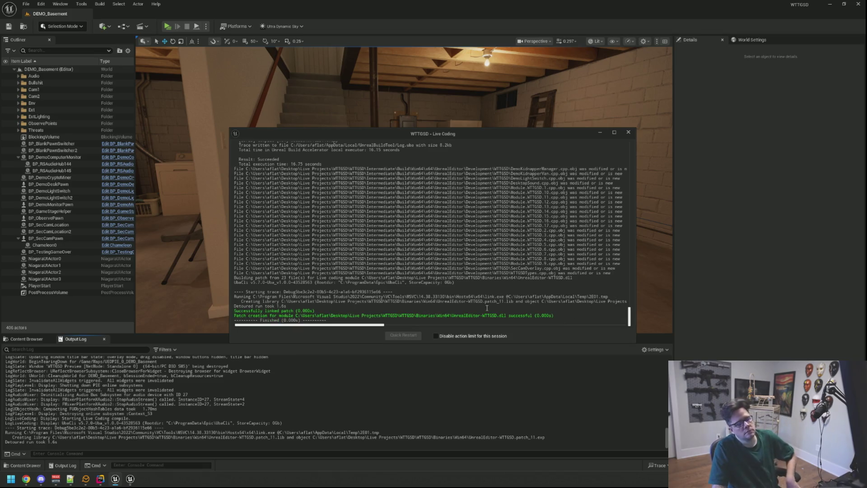
pyautogui.click(628, 132)
pyautogui.click(167, 28)
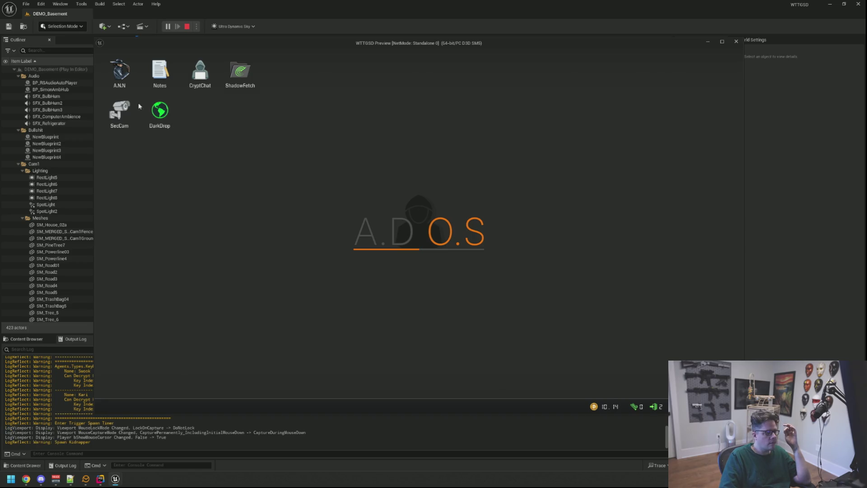
# Step: Open SecCam, switch to another security camera, and close the feed
pyautogui.click(129, 110)
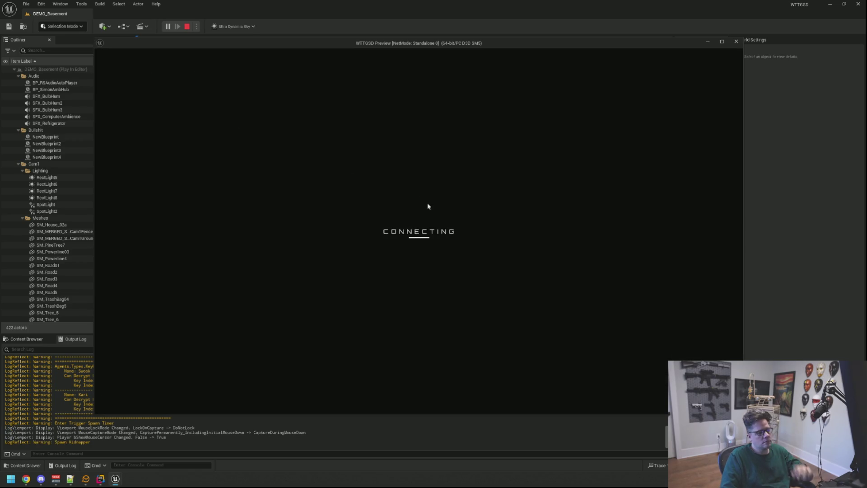
pyautogui.press('Right')
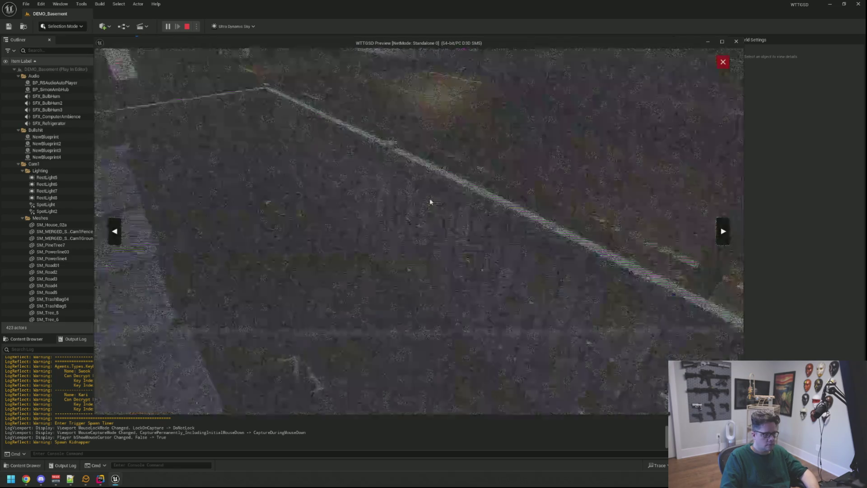
pyautogui.click(722, 62)
# Step: Get up from the desk, climb the stairs, and switch off the basement lights
pyautogui.rightClick(726, 68)
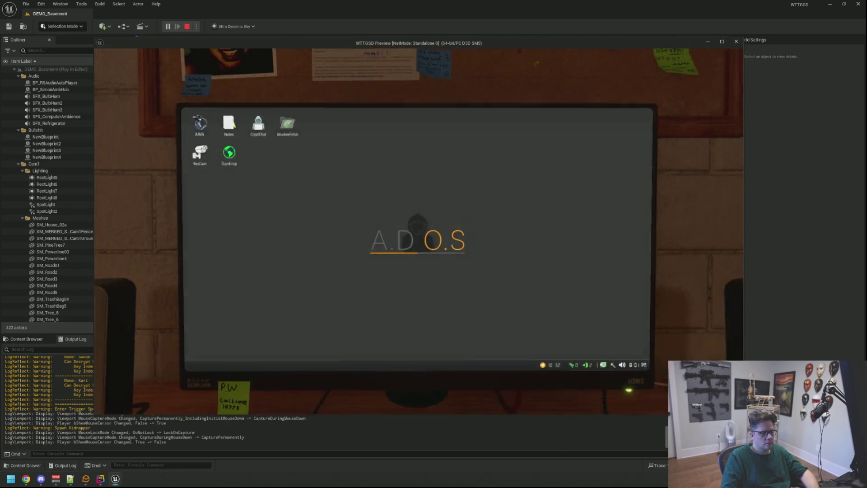
pyautogui.rightClick(418, 231)
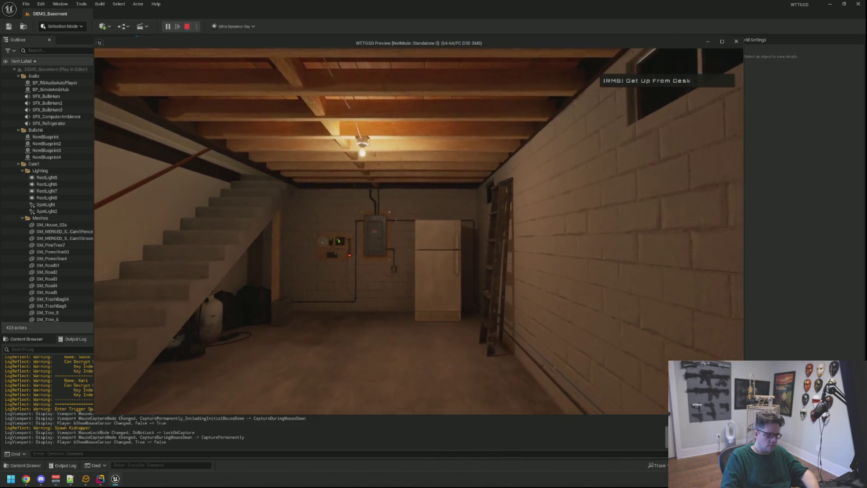
pyautogui.press('w')
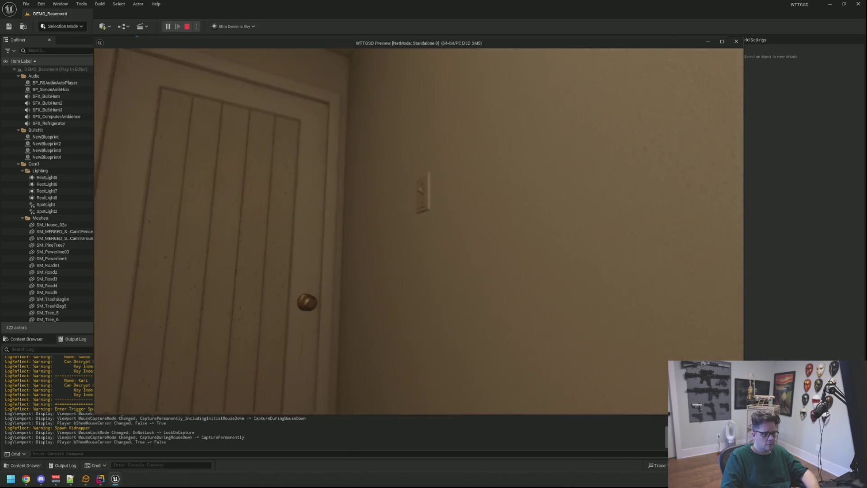
pyautogui.press('e')
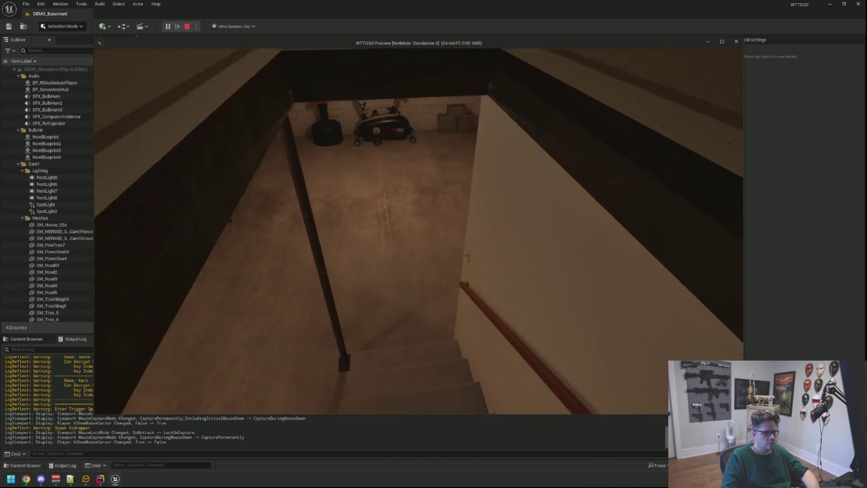
pyautogui.press('e')
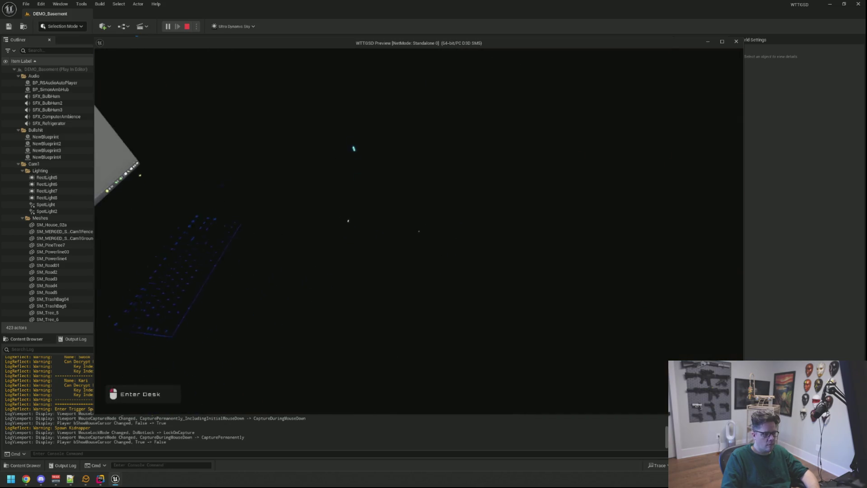
# Step: Sit back down, bring up the A.D.O.S desktop until Despawn Van is logged, then stop the play test
pyautogui.press('e')
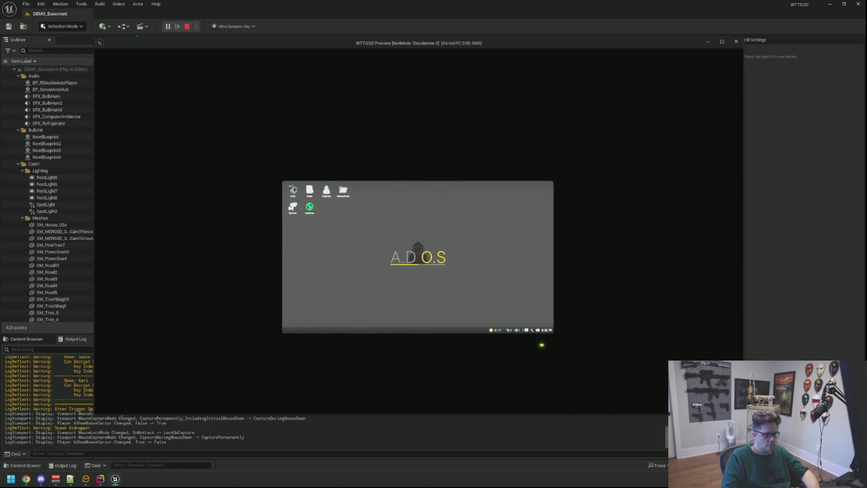
pyautogui.click(445, 282)
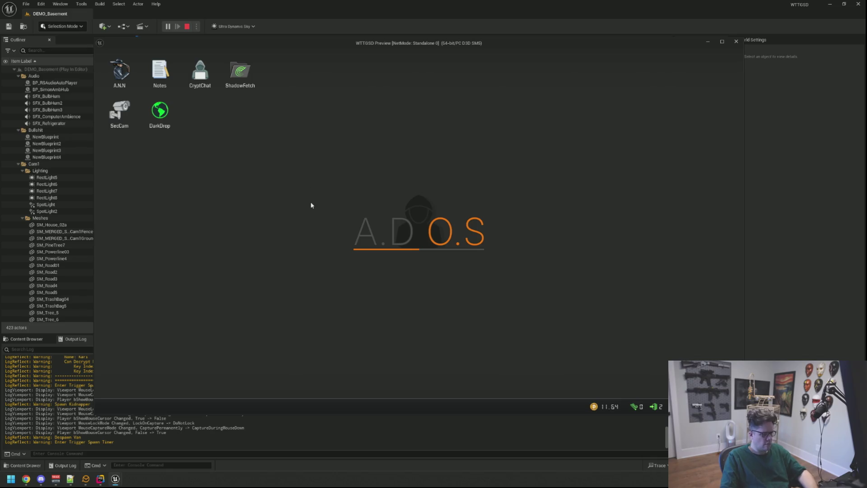
pyautogui.press('Escape')
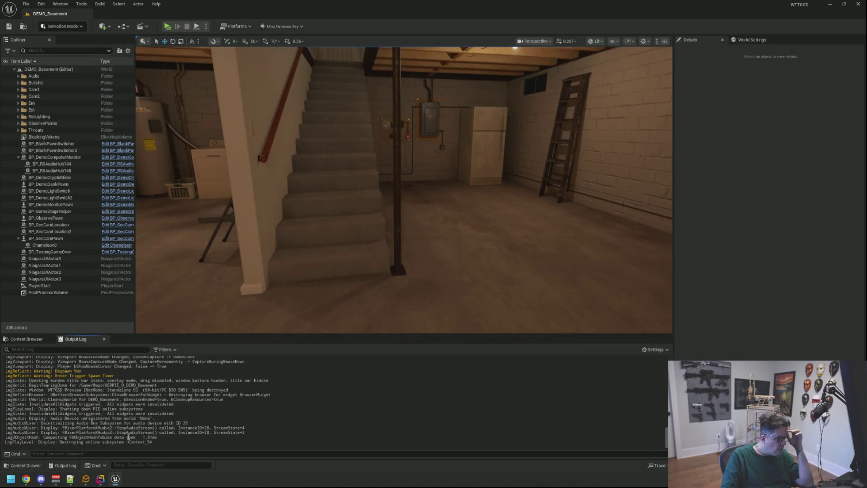
# Step: Open a blank line below the Enter Trigger Spawn Timer log, after checking BP_DemoCryptoMiner's settings in Unreal
pyautogui.hotkey('alt', 'Tab')
pyautogui.scroll(10, 496, 262)
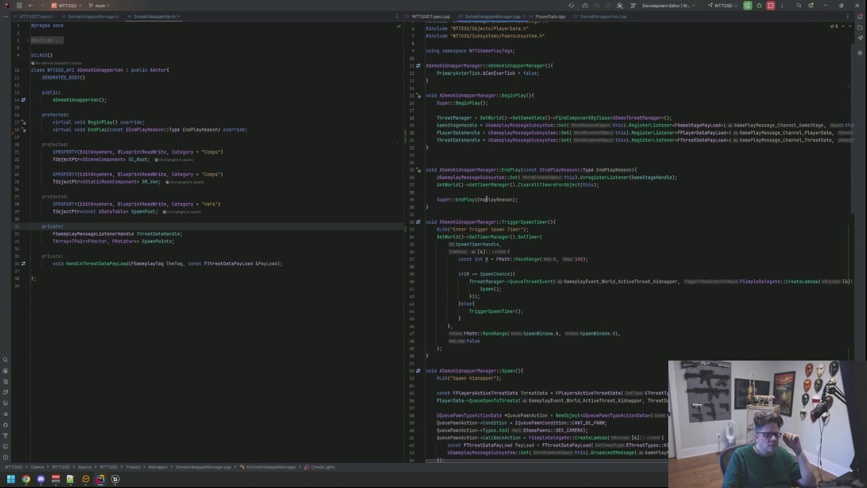
pyautogui.click(544, 229)
pyautogui.press('Return')
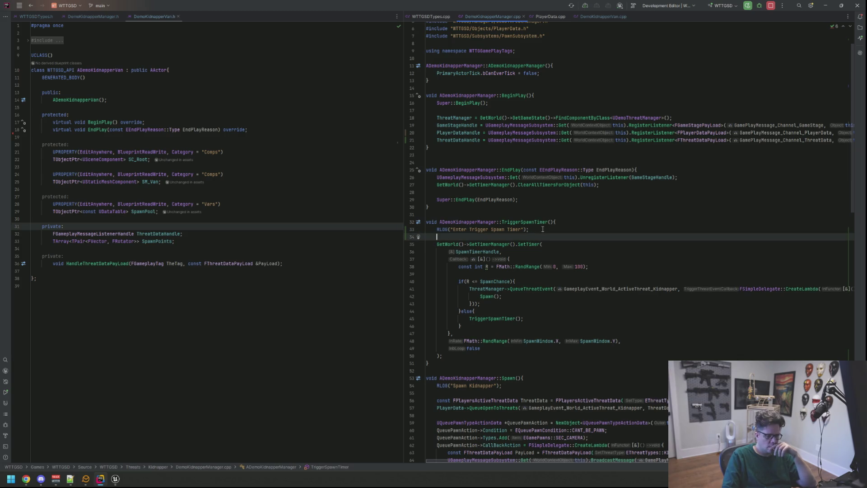
pyautogui.click(116, 479)
pyautogui.click(52, 151)
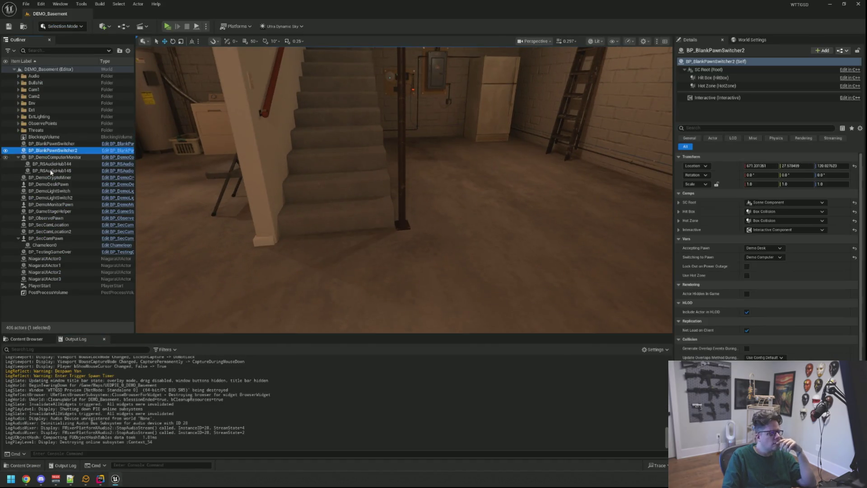
pyautogui.click(51, 177)
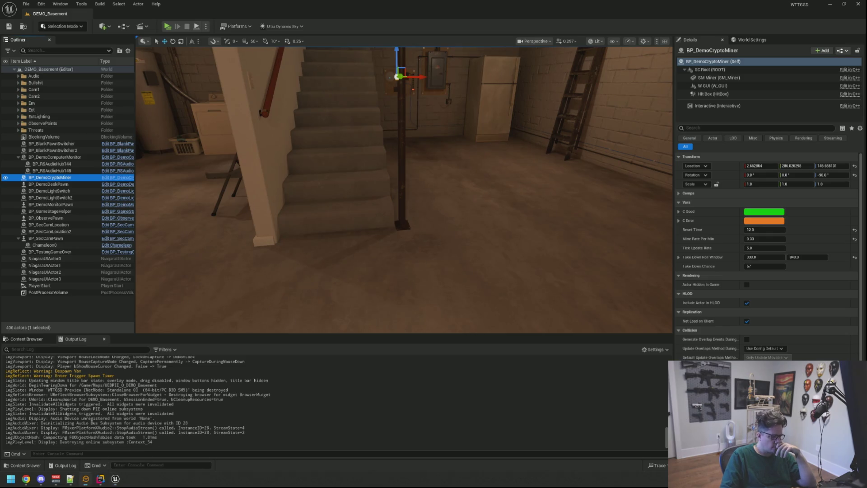
pyautogui.click(100, 478)
# Step: Declare const float SpawnTime = FMath::RandRange(SpawnWindow.X, SpawnWindow.Y)
pyautogui.press('Return')
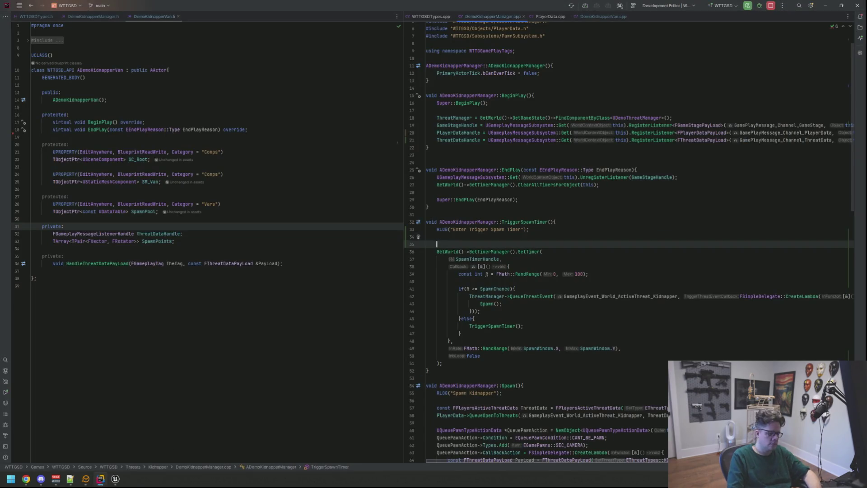
pyautogui.write('const float Time = FMath')
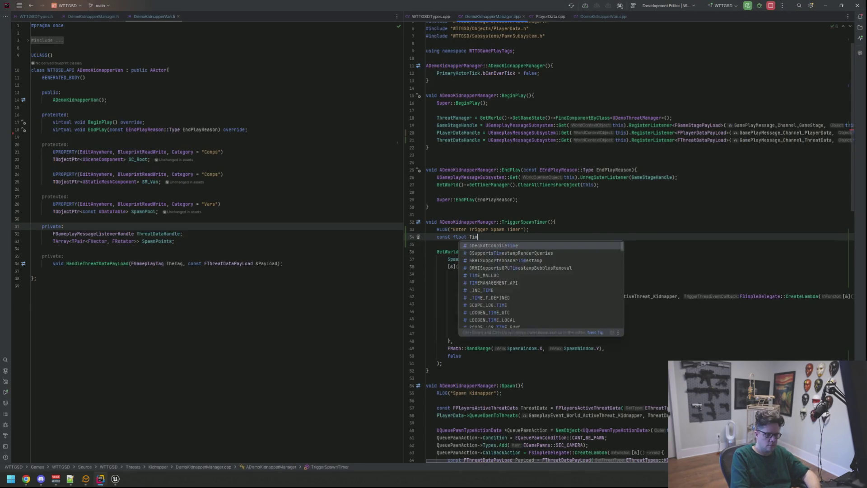
pyautogui.press('BackSpace')
pyautogui.press('BackSpace')
pyautogui.press('BackSpace')
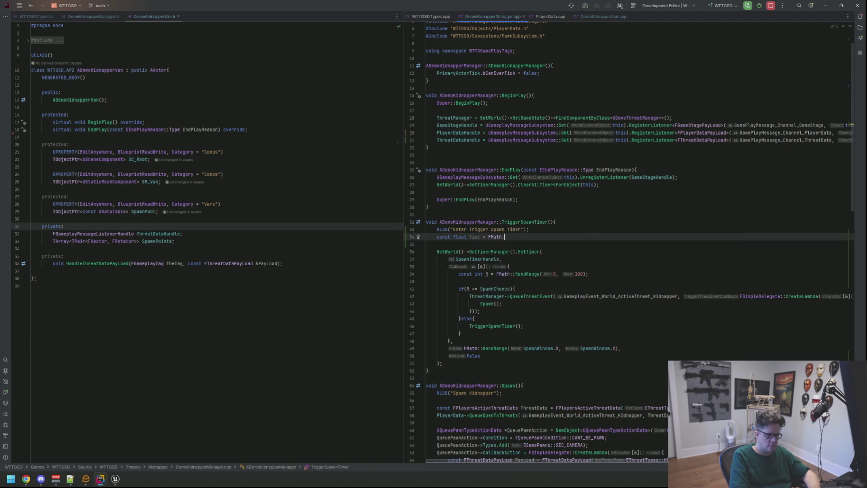
pyautogui.press('BackSpace')
pyautogui.press('BackSpace')
pyautogui.write('SpawnTime = ')
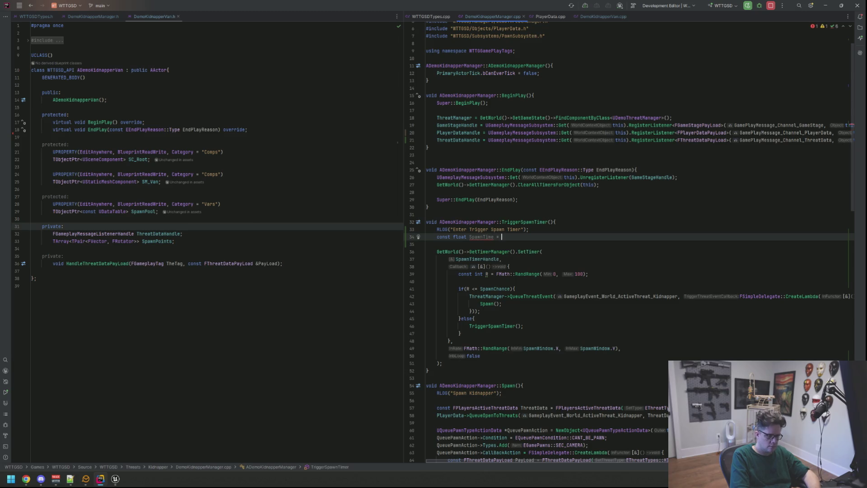
pyautogui.write('FMath::Rand')
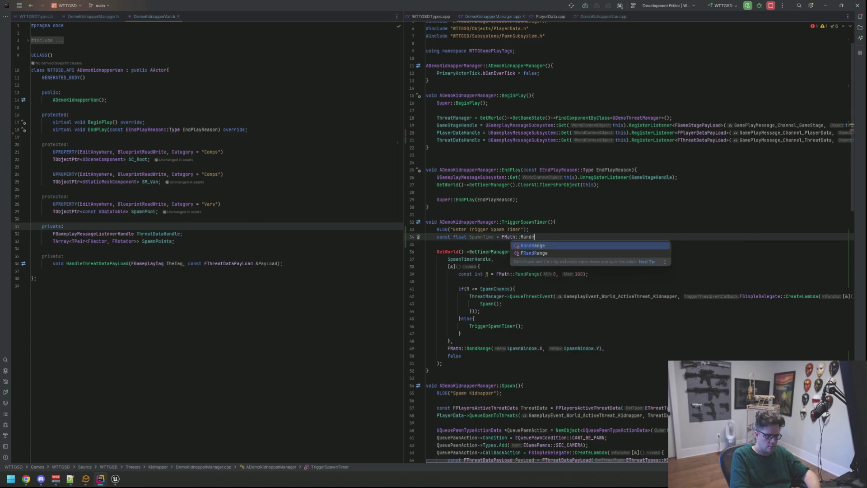
pyautogui.press('Return')
pyautogui.write('Spawn')
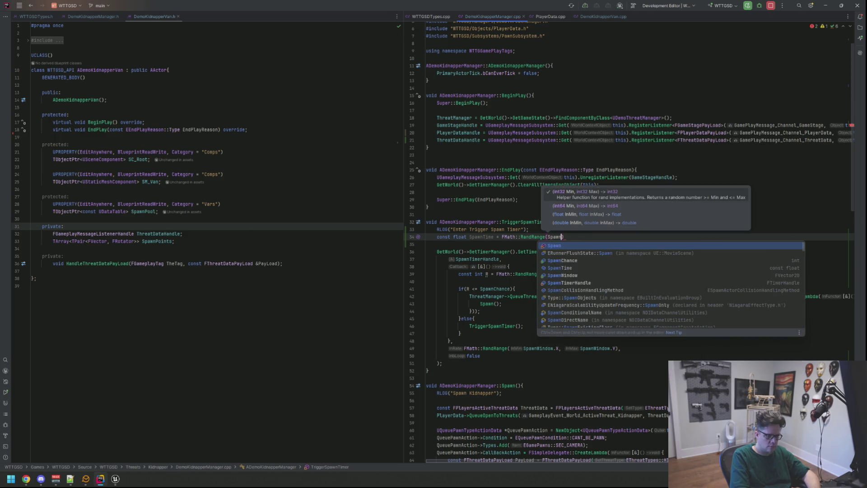
pyautogui.press('Return')
pyautogui.write('.x )')
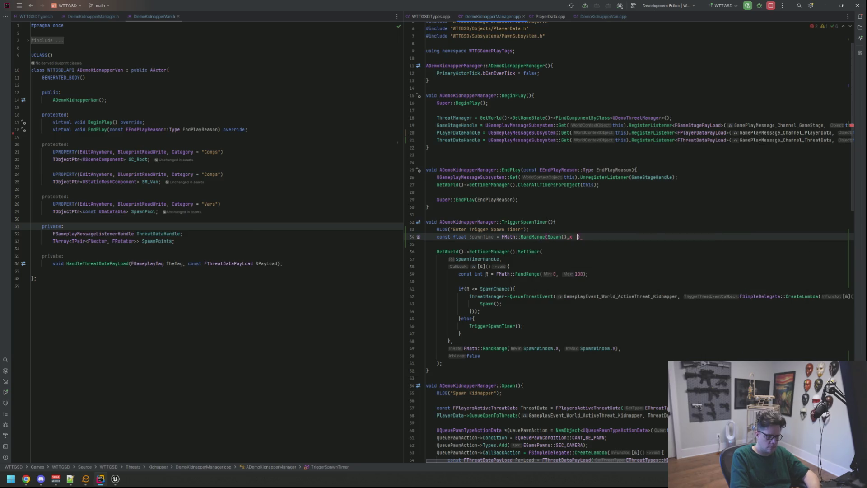
pyautogui.press('BackSpace')
pyautogui.press('BackSpace')
pyautogui.press('BackSpace')
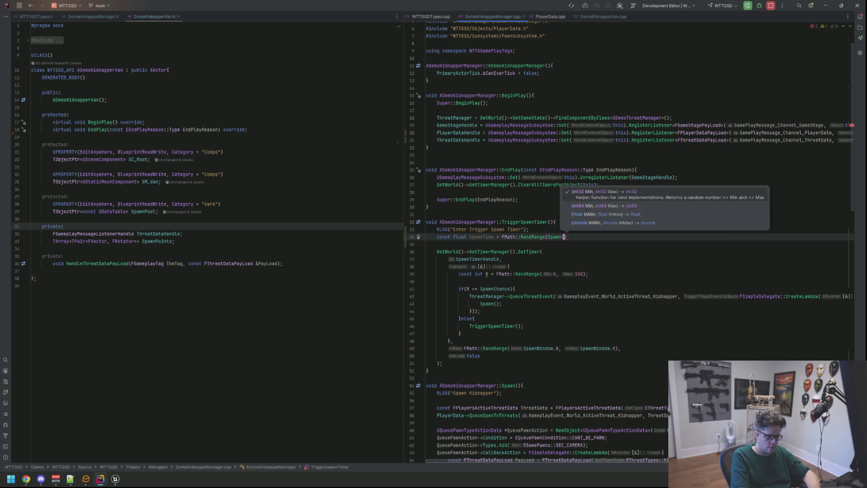
pyautogui.write('awnWindow.X,')
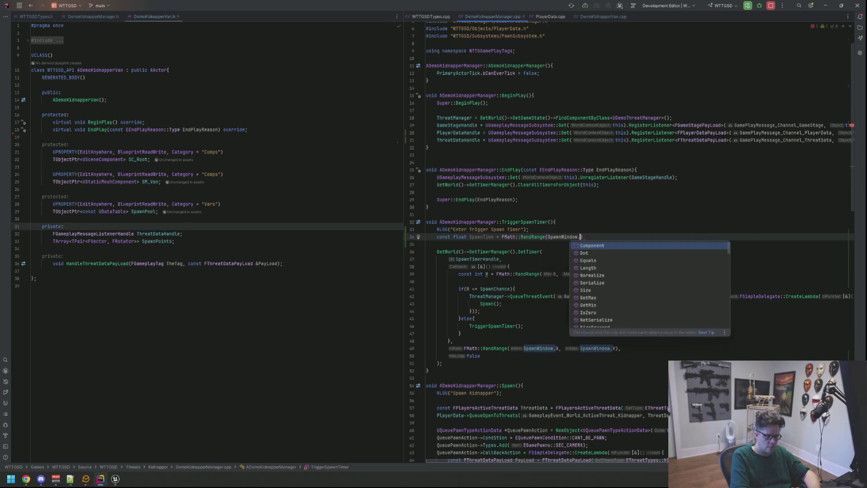
pyautogui.write('SpawnWindow.y')
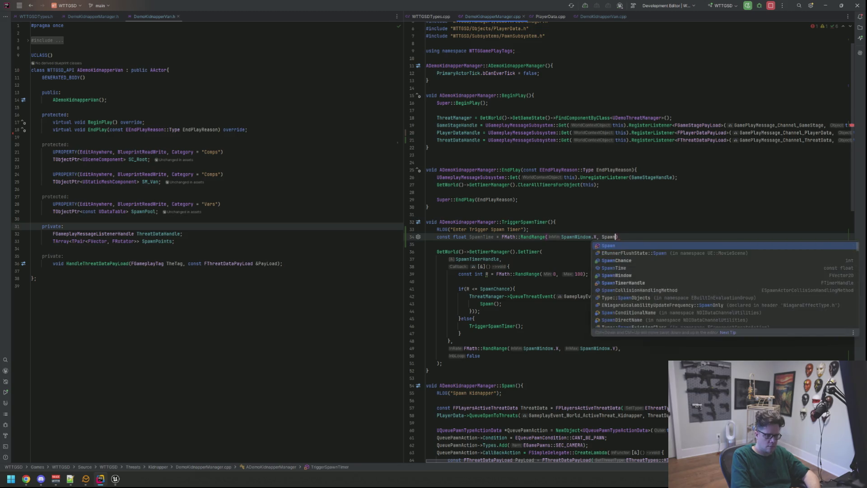
pyautogui.write(')')
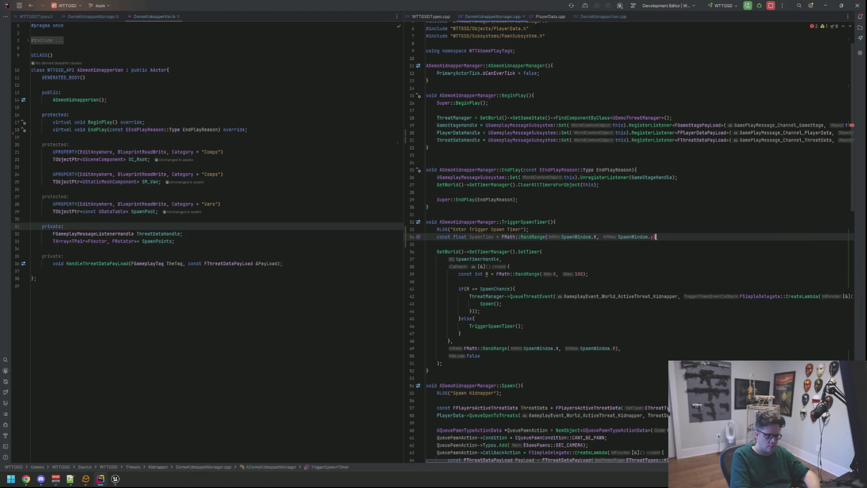
pyautogui.write(';')
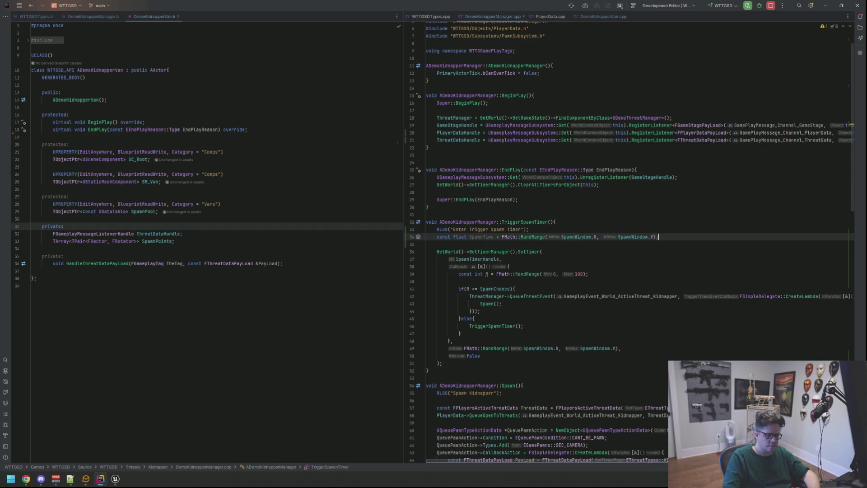
# Step: Replace the timer's old random rate expression with SpawnTime
pyautogui.click(615, 348)
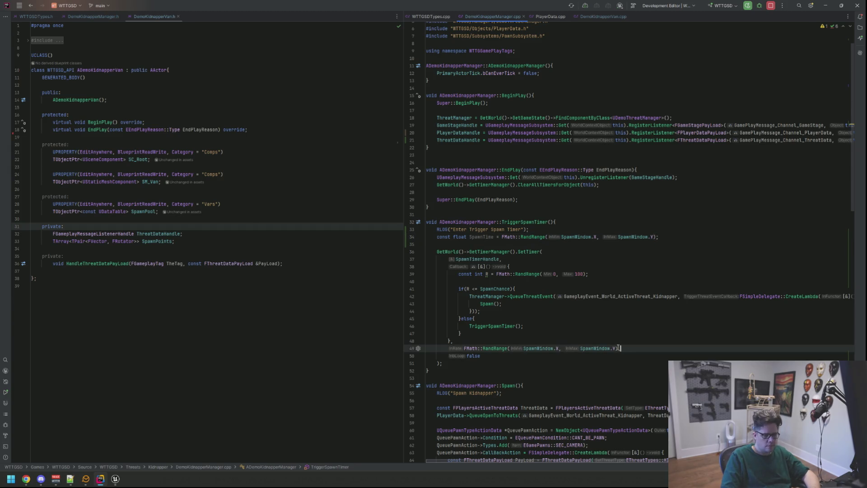
pyautogui.keyDown('shift'); pyautogui.click(464, 348); pyautogui.keyUp('shift')
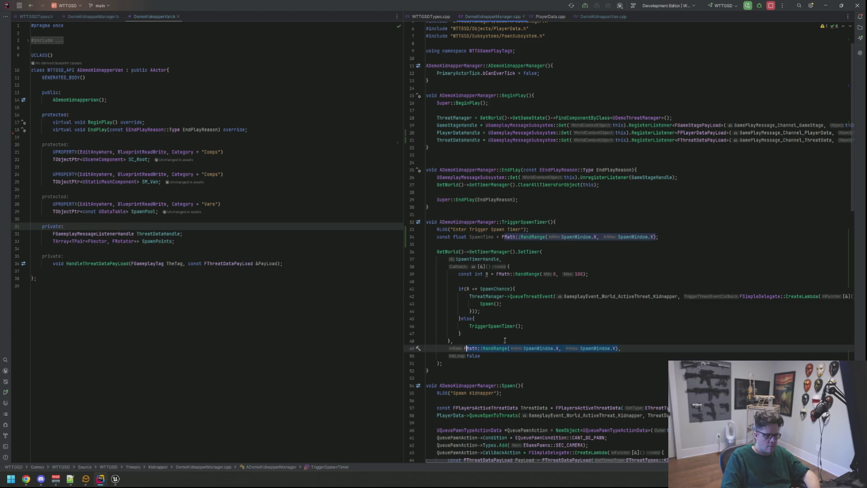
pyautogui.press('BackSpace')
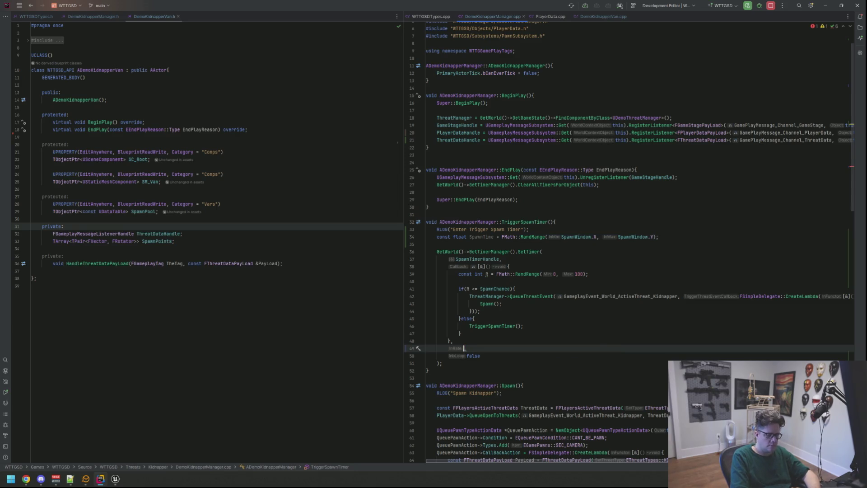
pyautogui.write('SpawnTime')
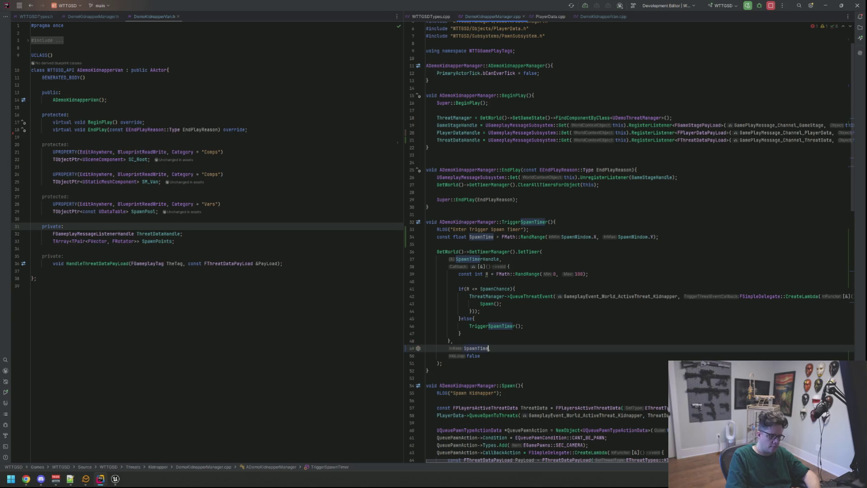
pyautogui.write(',')
# Step: Log the value with RLOG("Spawn Time: {0}", SpawnTime) below the declaration
pyautogui.press('Up')
pyautogui.press('Up')
pyautogui.press('Up')
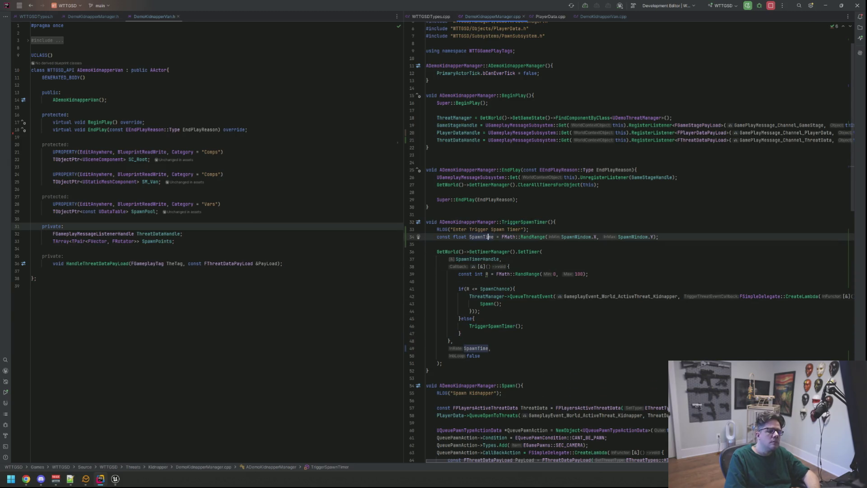
pyautogui.press('Down')
pyautogui.press('Return')
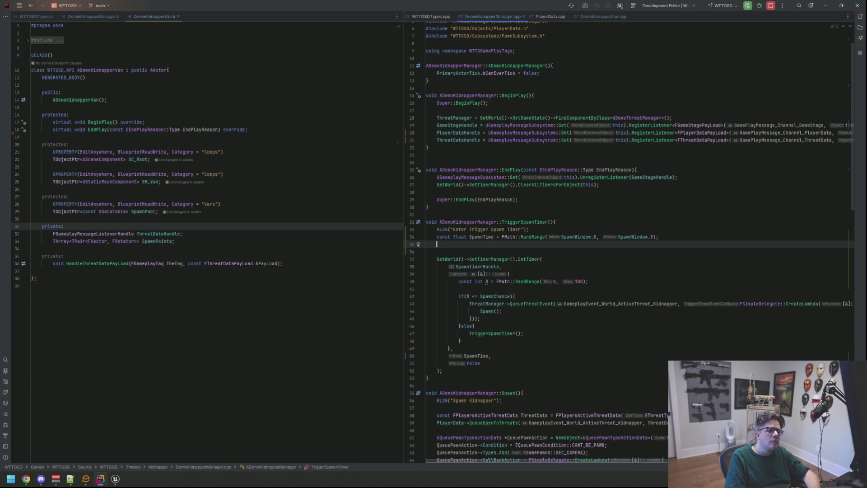
pyautogui.write('RLOG("Spawn Time: {')
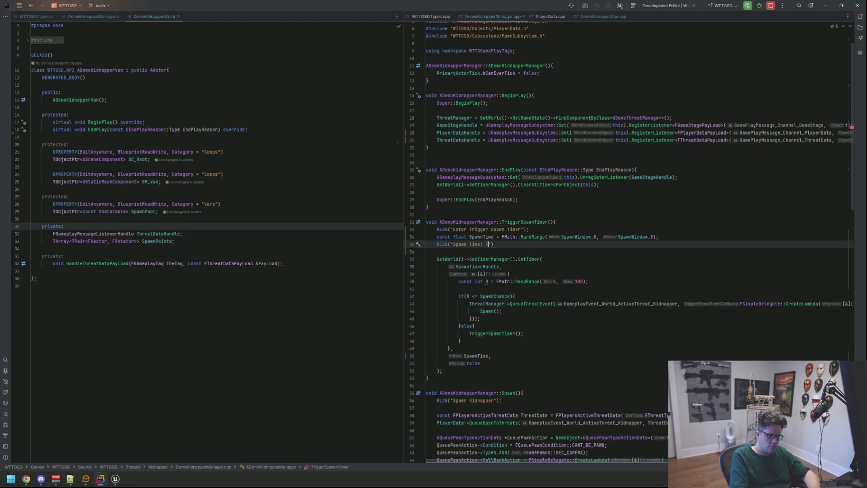
pyautogui.write('pawn')
pyautogui.press('Return')
pyautogui.write(';')
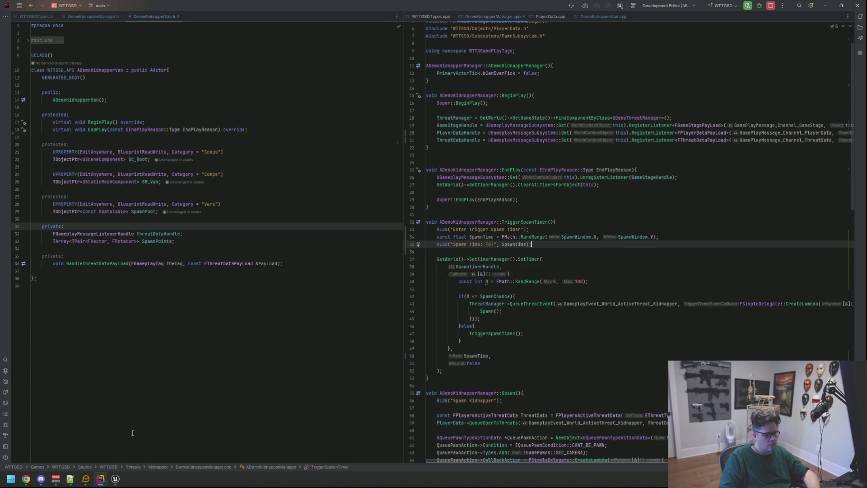
pyautogui.click(115, 479)
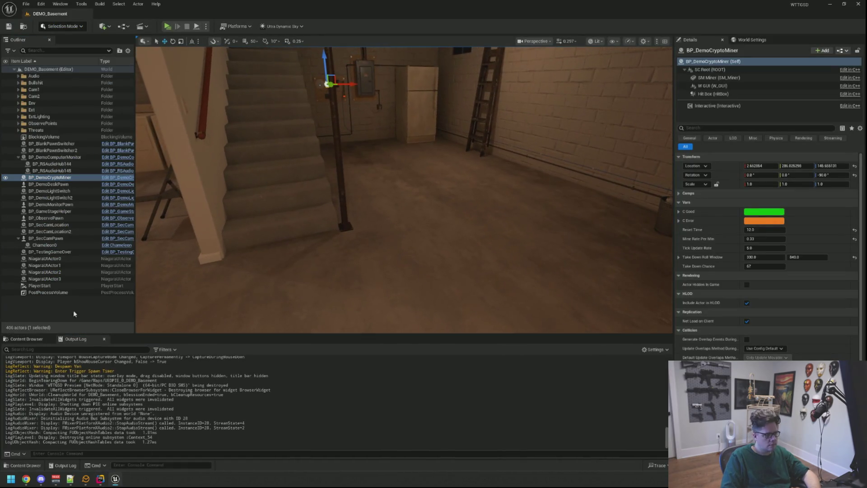
# Step: Deselect actors, recompile the SpawnTime changes with Live Coding, and start a new play test
pyautogui.click(74, 314)
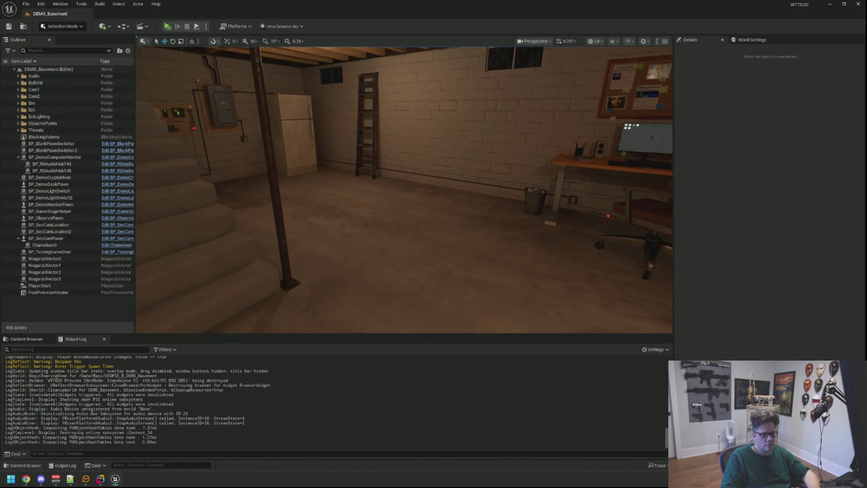
pyautogui.hotkey('ctrl', 'alt', 'F11')
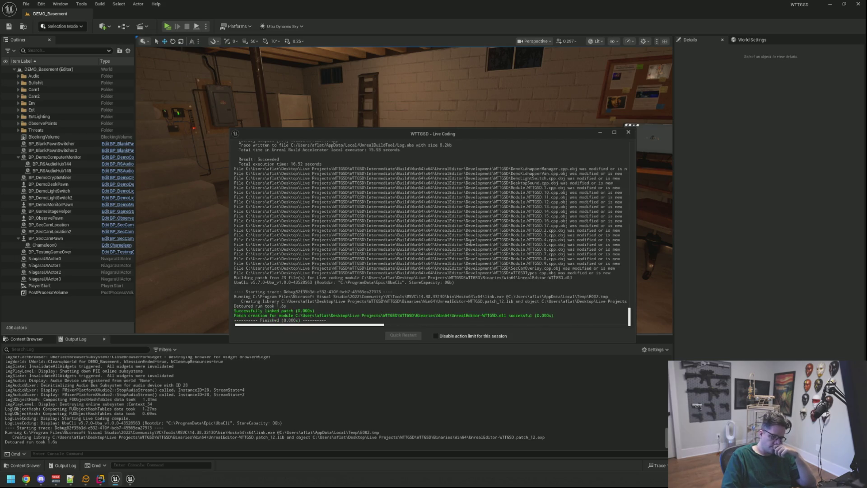
pyautogui.click(627, 133)
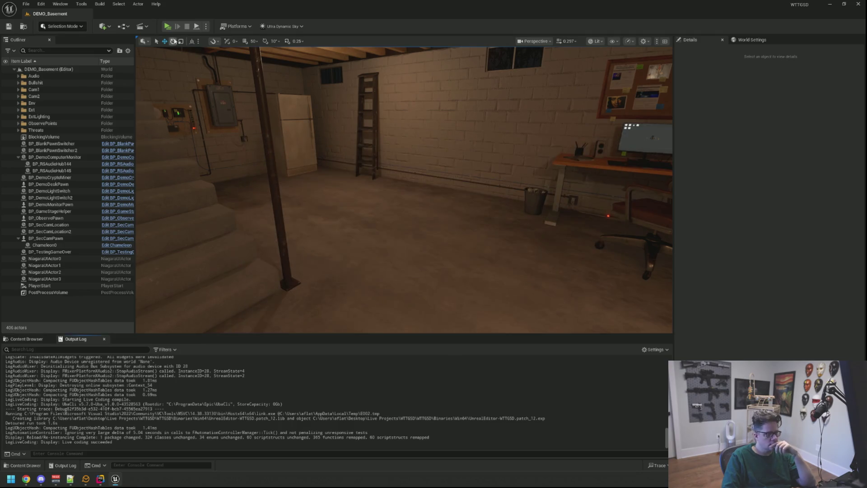
pyautogui.click(166, 27)
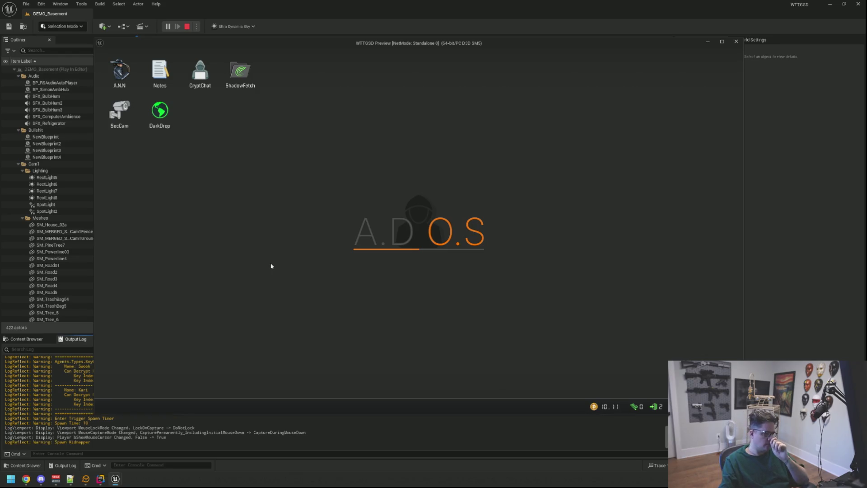
pyautogui.doubleClick(119, 113)
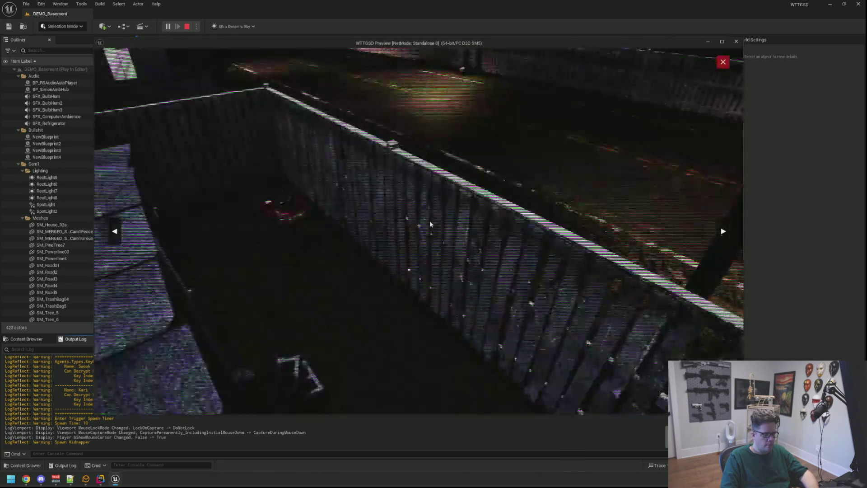
pyautogui.press('Escape')
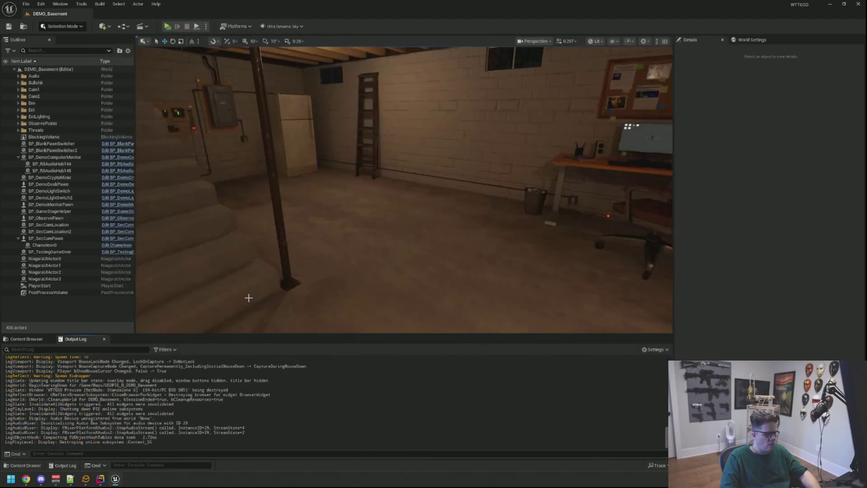
# Step: Expand the Outliner's Threats folder and select BP_DemoKidnapperManager
pyautogui.click(100, 478)
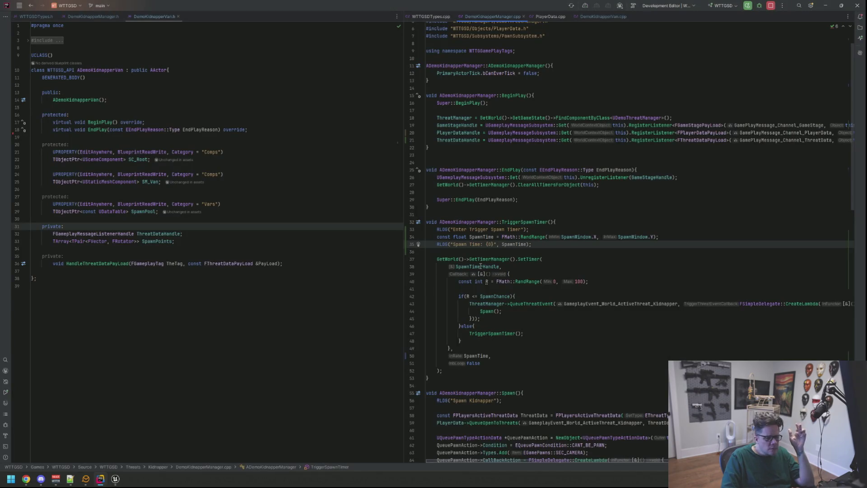
pyautogui.moveTo(481, 266)
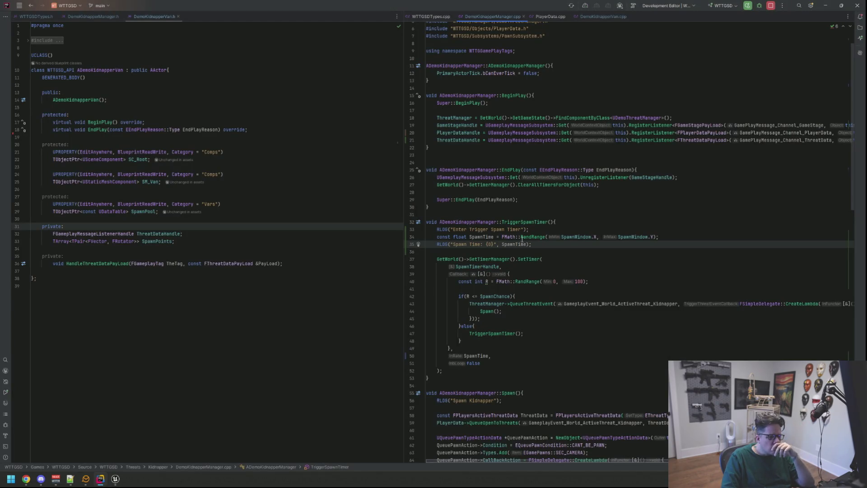
pyautogui.click(115, 478)
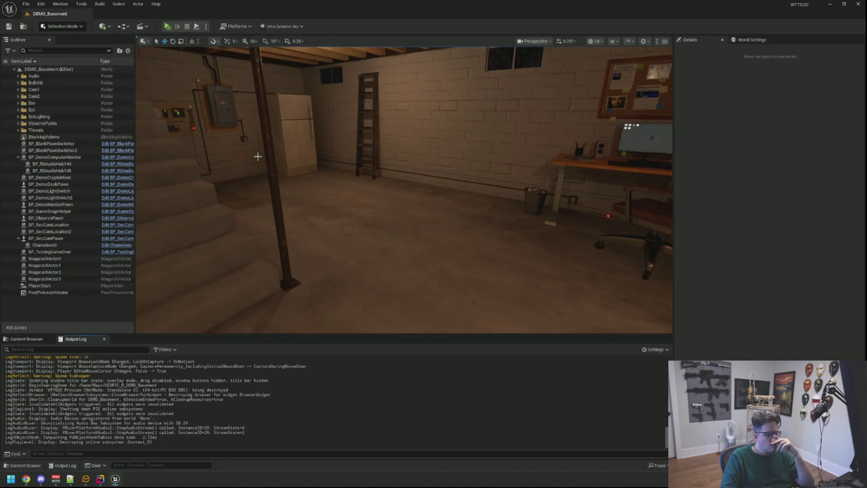
pyautogui.click(54, 157)
pyautogui.click(68, 137)
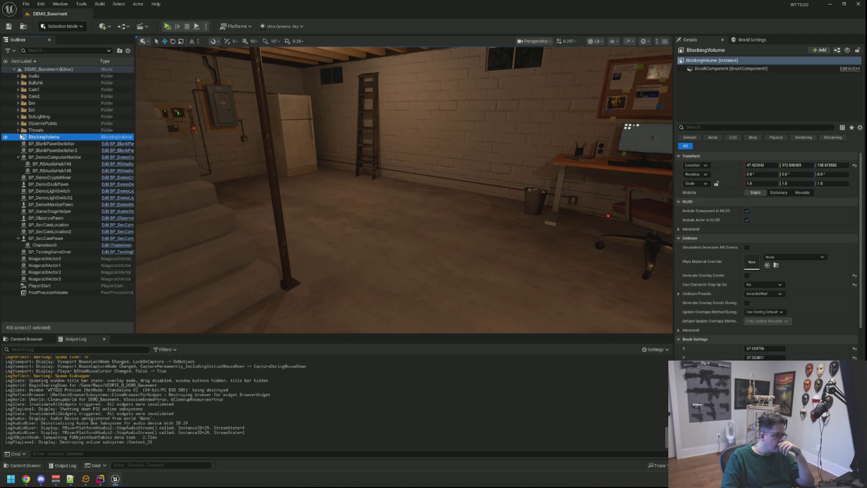
pyautogui.click(18, 130)
pyautogui.click(60, 144)
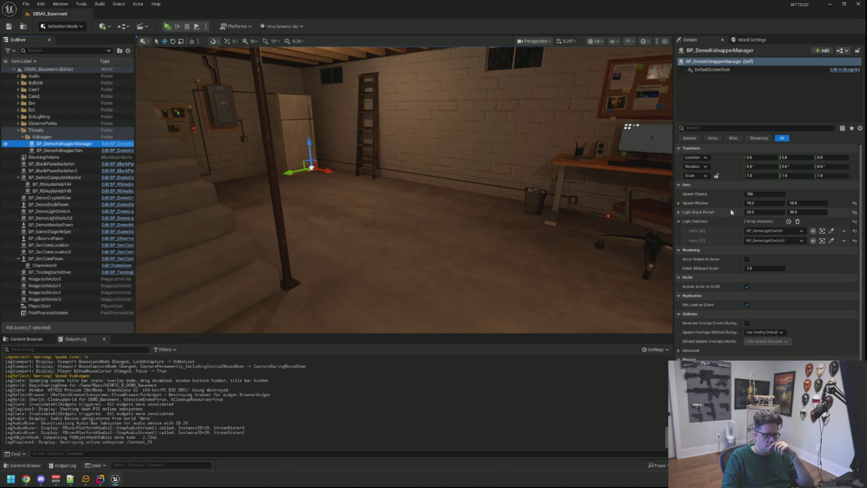
# Step: Set Spawn Window X to 8.0, save DEMO_Basement, and start a play test
pyautogui.click(767, 203)
pyautogui.write('8')
pyautogui.press('Tab')
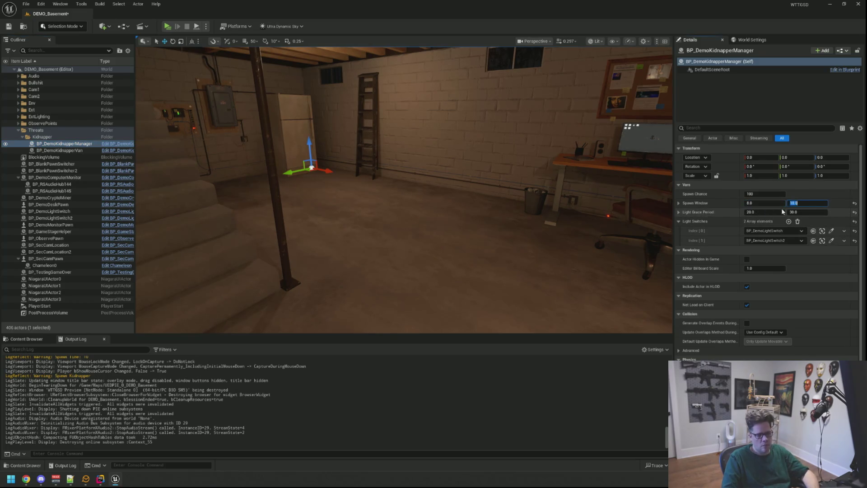
pyautogui.hotkey('ctrl', 's')
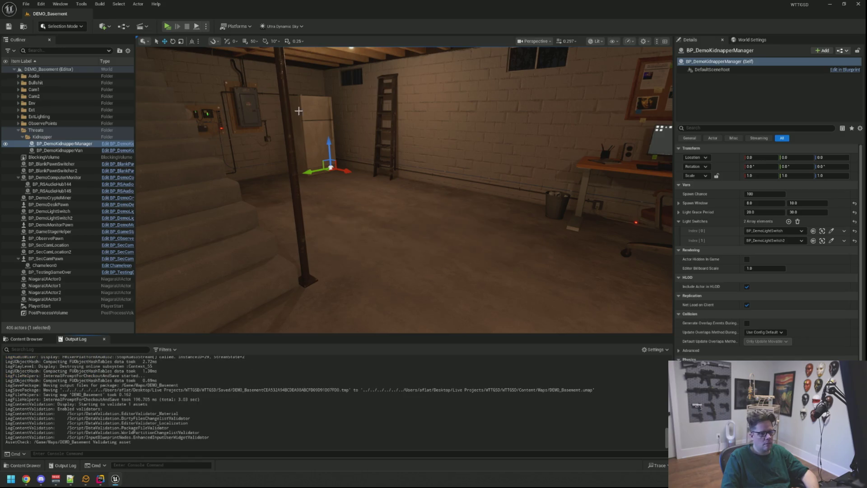
pyautogui.click(168, 26)
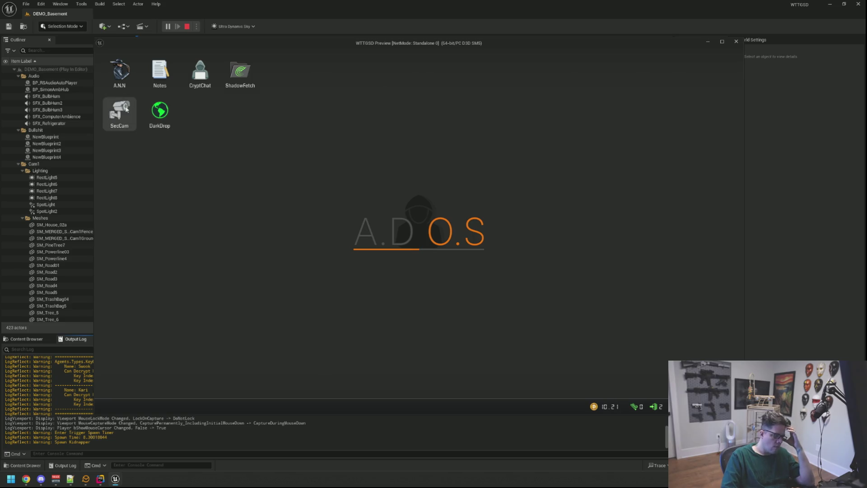
# Step: Open the SecCam app, switch to the next security camera view, then close it
pyautogui.doubleClick(119, 113)
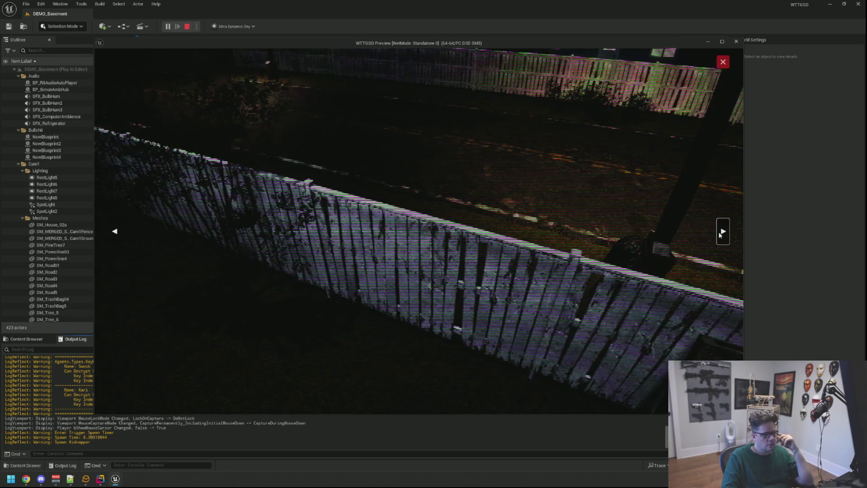
pyautogui.click(719, 232)
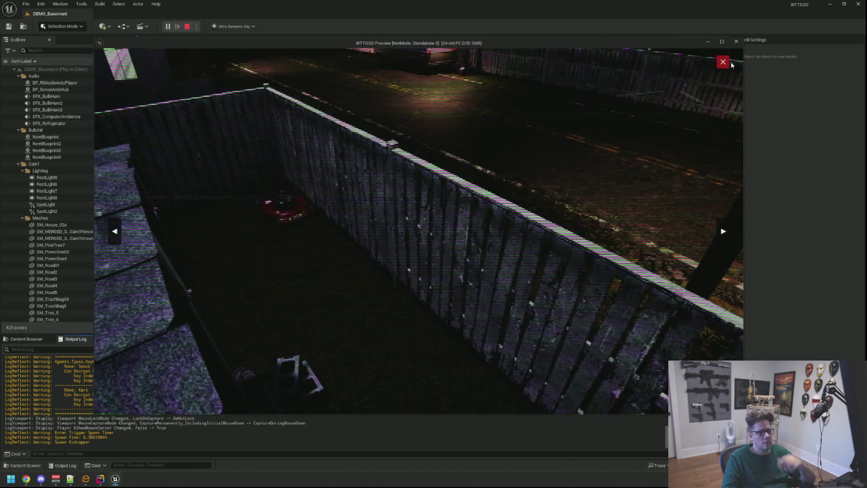
pyautogui.click(722, 62)
# Step: Sit back down at the desk computer, stop the play test and switch to Rider
pyautogui.rightClick(663, 97)
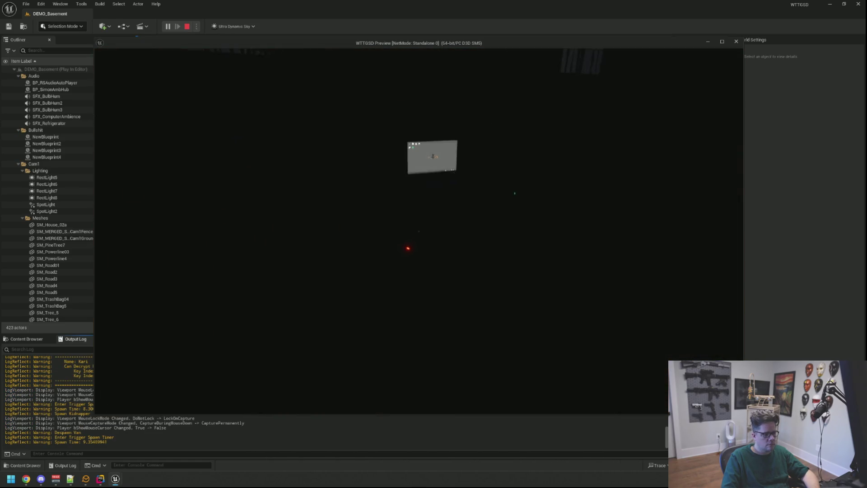
pyautogui.click(418, 231)
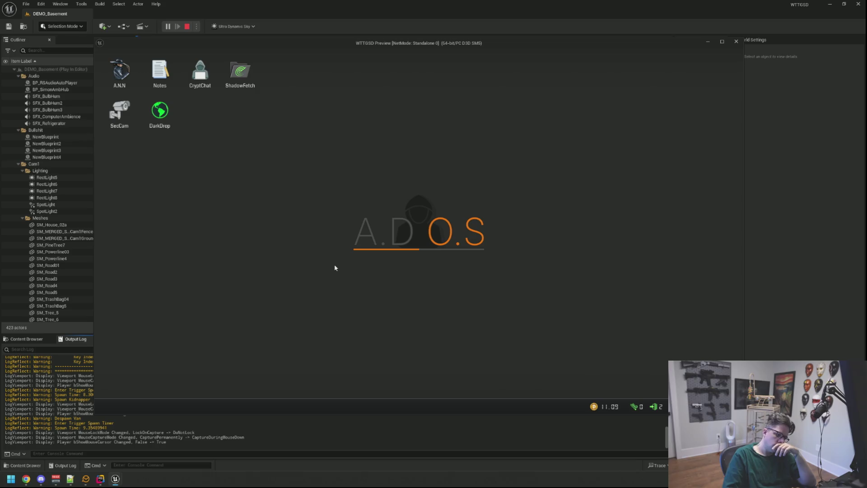
pyautogui.press('Escape')
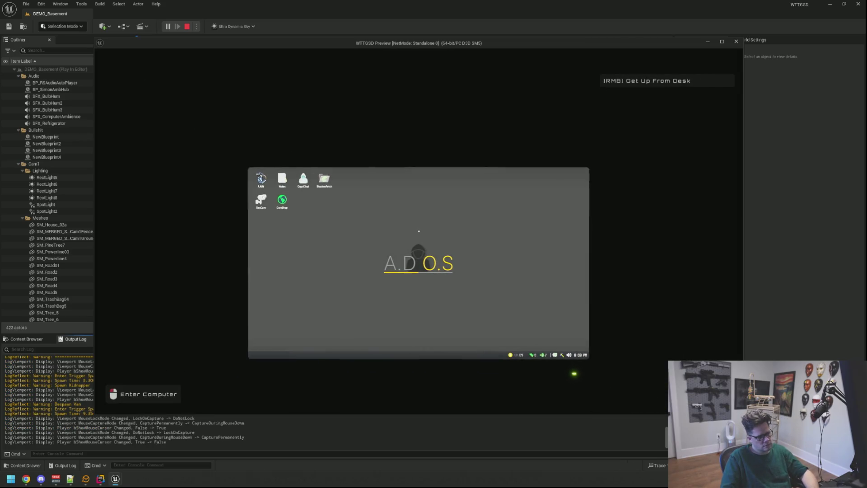
pyautogui.click(100, 478)
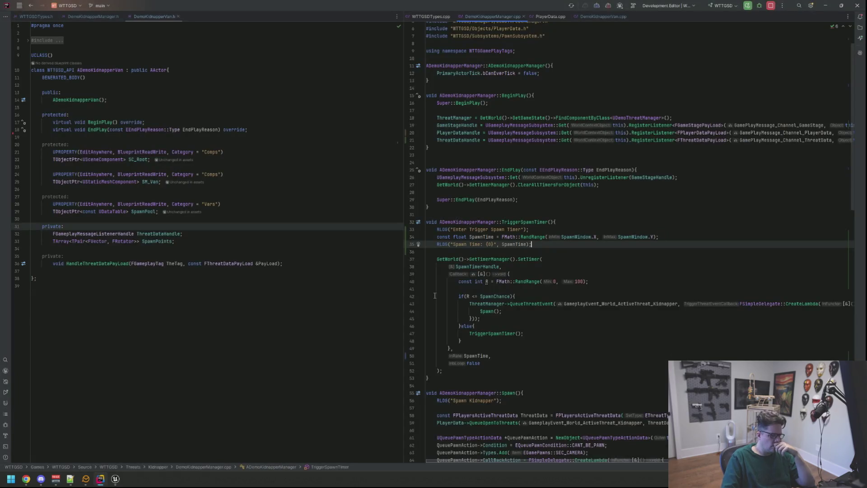
# Step: Add an RLOG("Enter here") line inside the if(R <= SpawnChance) branch of TriggerSpawnTimer
pyautogui.click(520, 297)
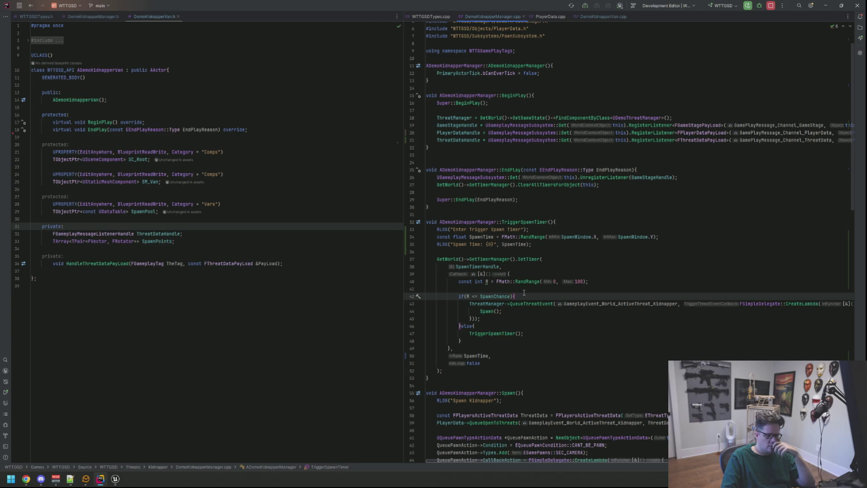
pyautogui.press('Return')
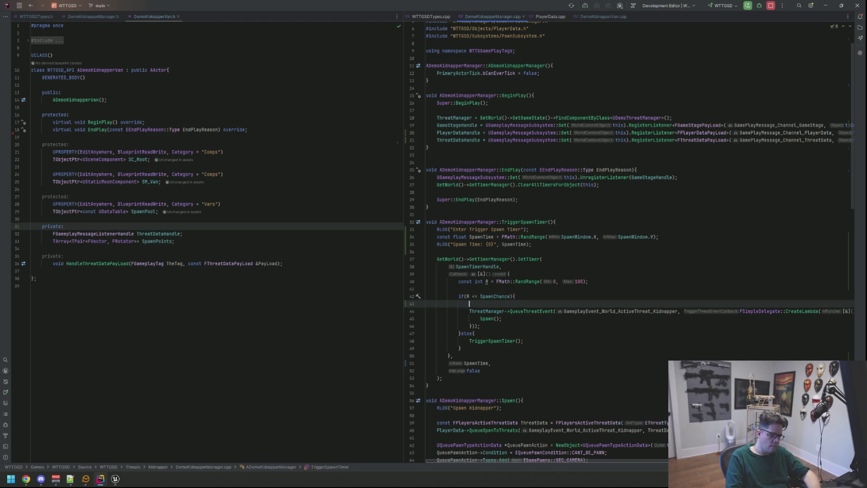
pyautogui.write('RLO')
pyautogui.press('Return')
pyautogui.write('"Enter here");')
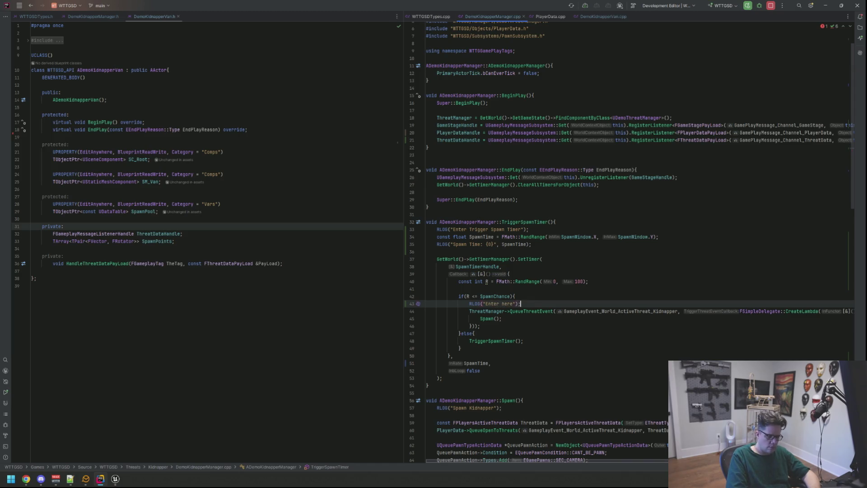
# Step: Jump to the QueueThreatEvent definition and inspect the ThreatsOpened declaration in DemoThreatManager
pyautogui.click(521, 311)
pyautogui.hotkey('ctrl', 'b')
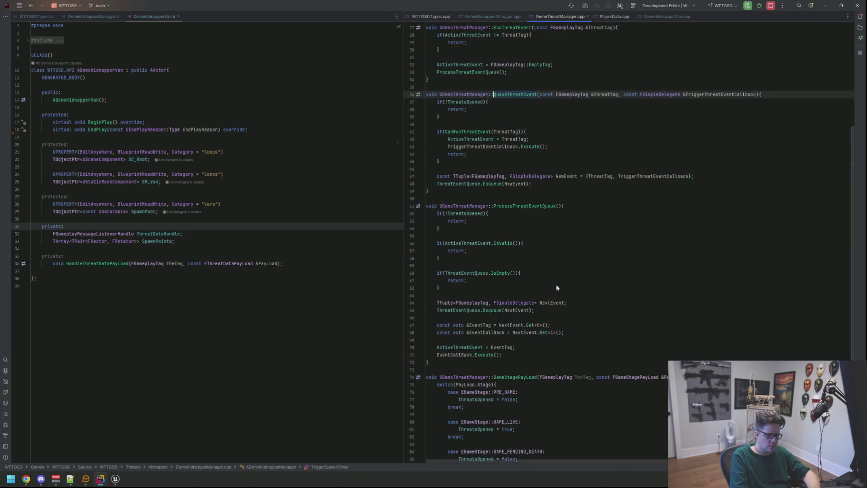
pyautogui.scroll(4, 544, 171)
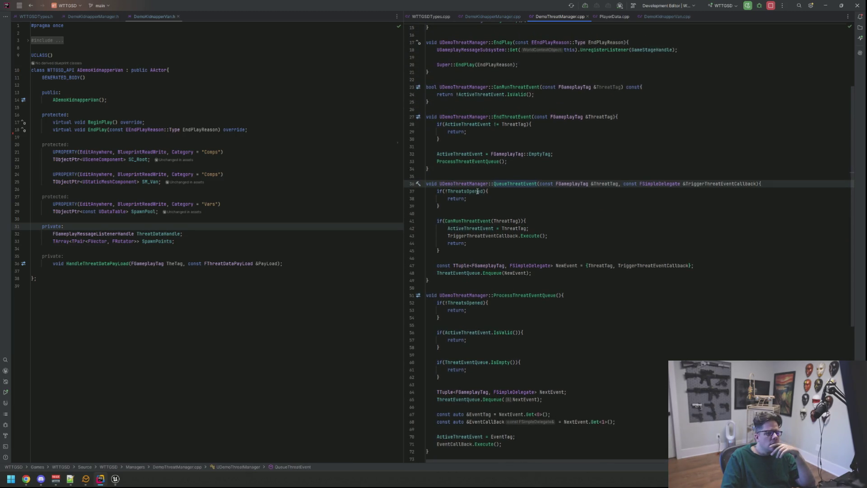
pyautogui.click(478, 191)
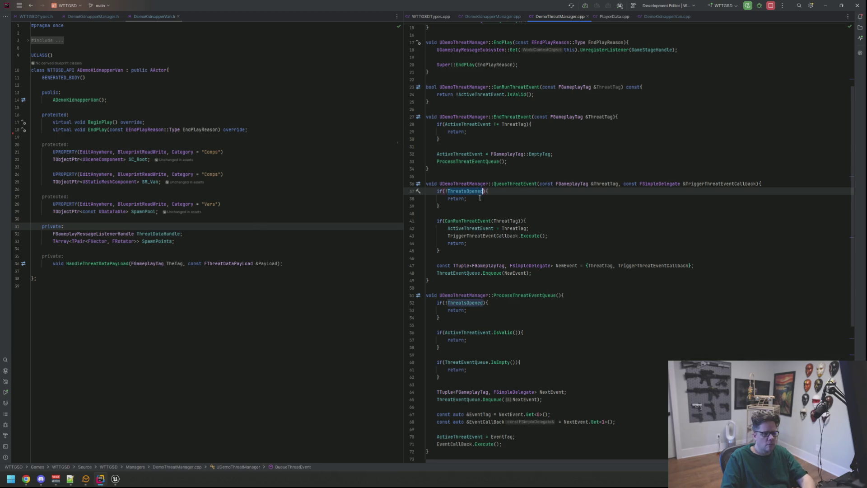
pyautogui.hotkey('ctrl', 'b')
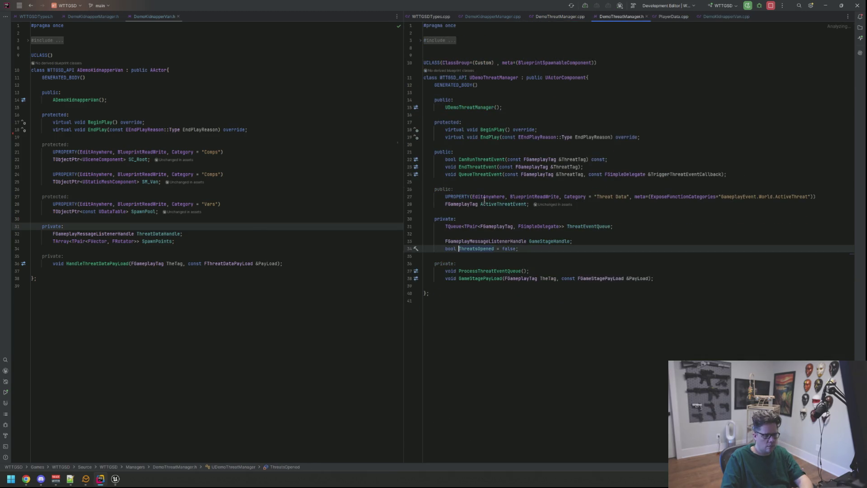
pyautogui.click(560, 16)
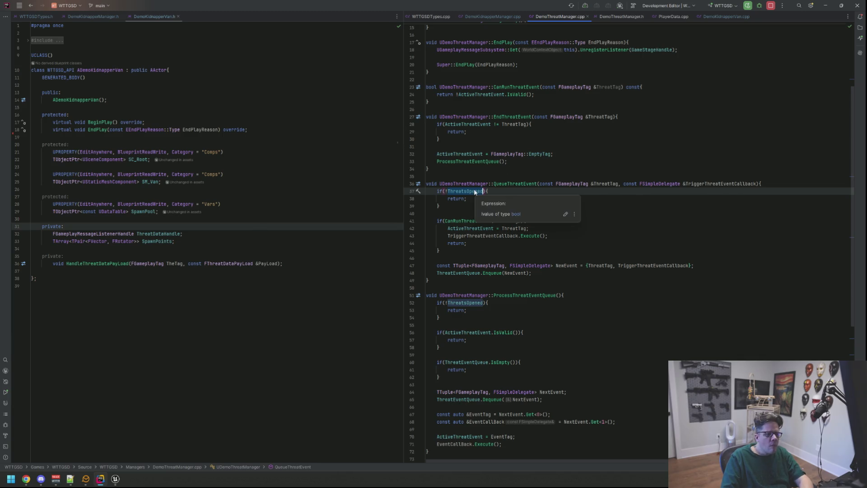
# Step: Add a placeholder RLOG line inside QueueThreatEvent's if(!ThreatsOpened) early return
pyautogui.scroll(-10, 544, 202)
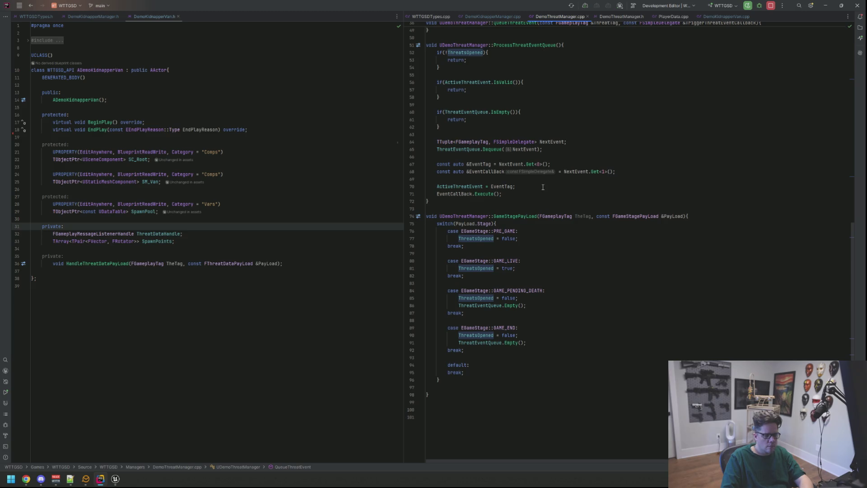
pyautogui.scroll(2, 543, 187)
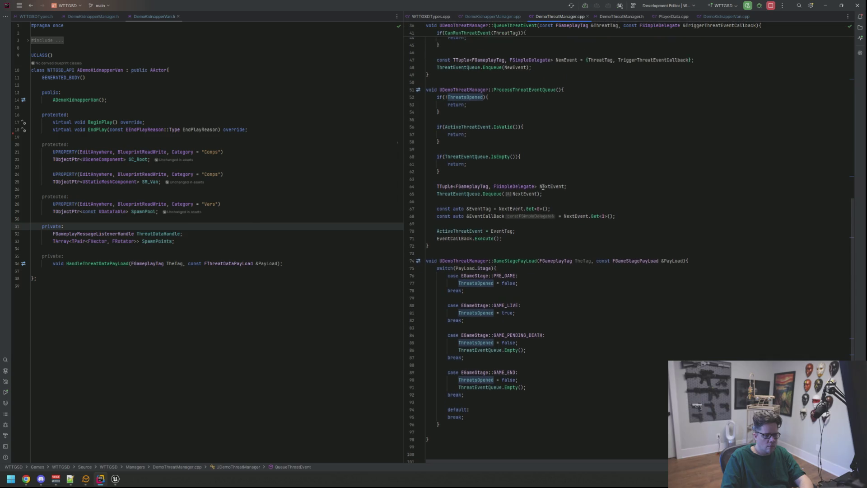
pyautogui.scroll(7, 543, 187)
pyautogui.click(509, 166)
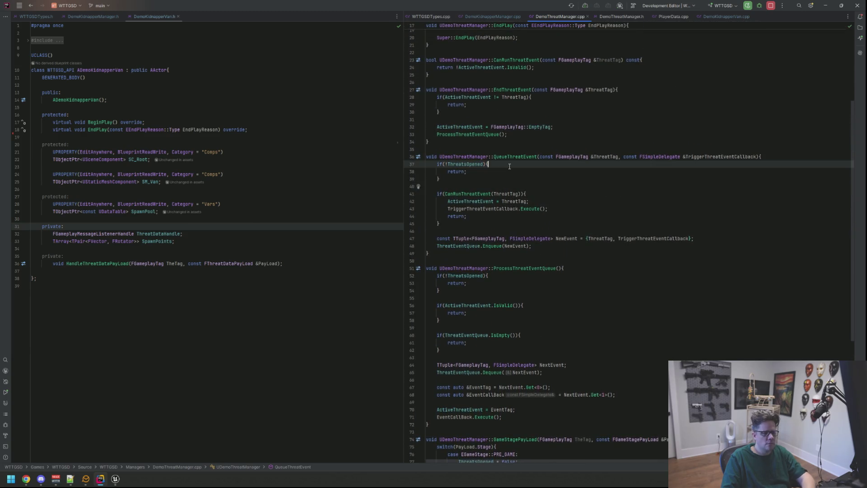
pyautogui.press('Return')
pyautogui.write('RLOG("')
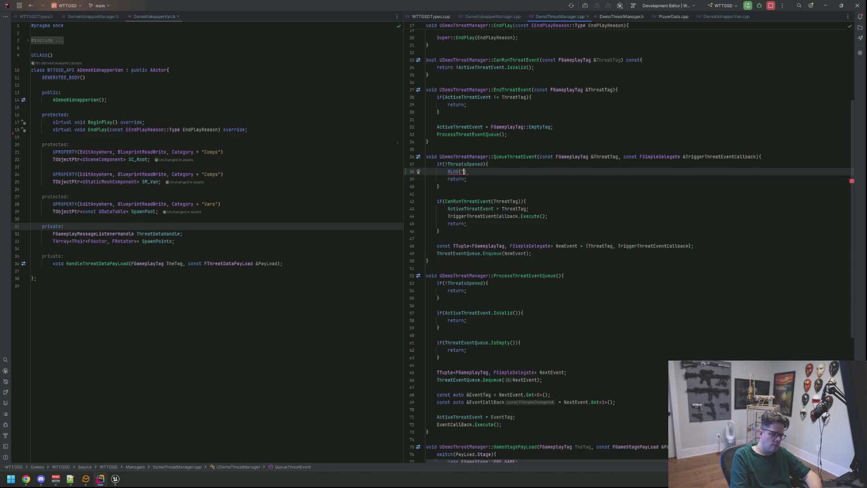
pyautogui.write(';')
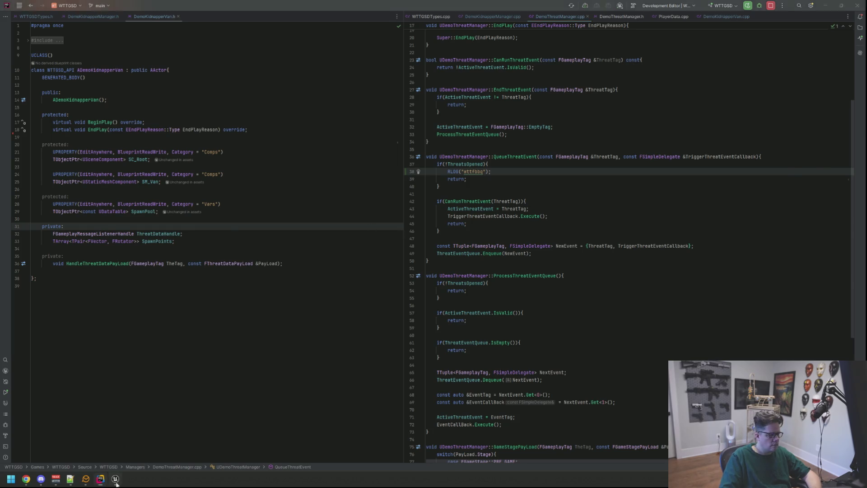
# Step: Return to the Unreal editor and select the security camera pawn in the Outliner
pyautogui.hotkey('alt', 'Tab')
pyautogui.click(59, 305)
pyautogui.click(63, 258)
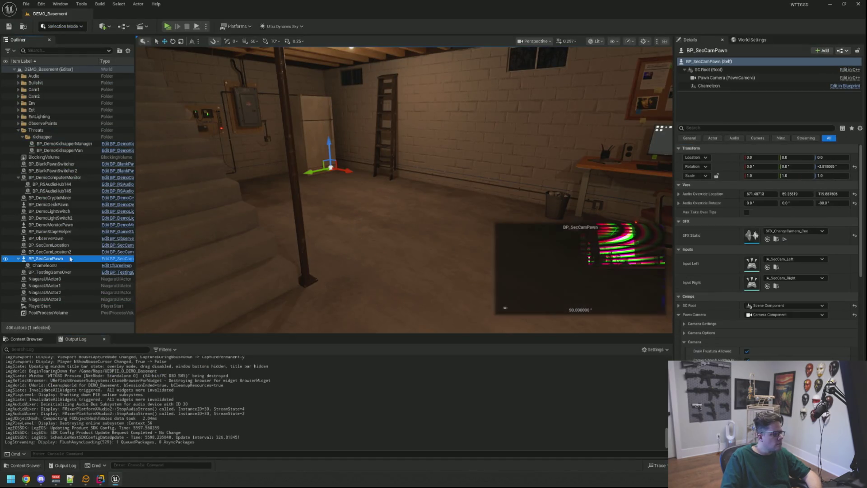
# Step: Recompile with Live Coding (Ctrl+Alt+F11) until the patch links successfully into the editor
pyautogui.press('Escape')
pyautogui.hotkey('ctrl', 'alt', 'F11')
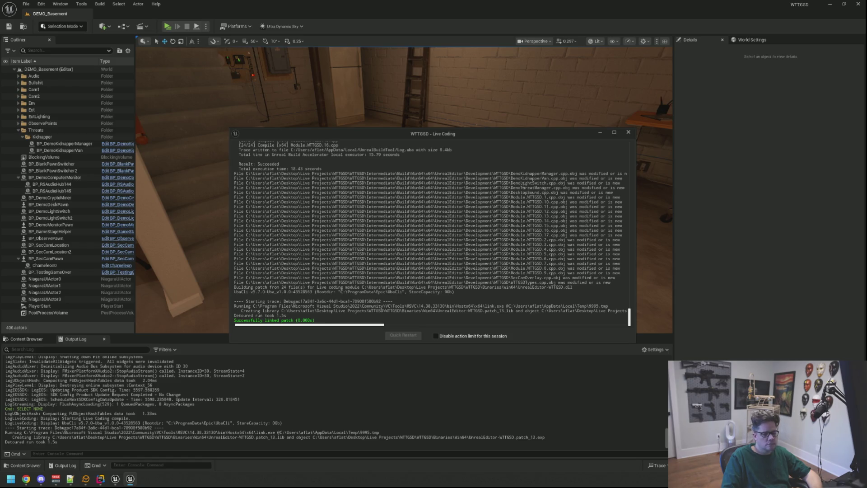
pyautogui.moveTo(469, 211); pyautogui.dragTo(464, 193)
pyautogui.click(59, 150)
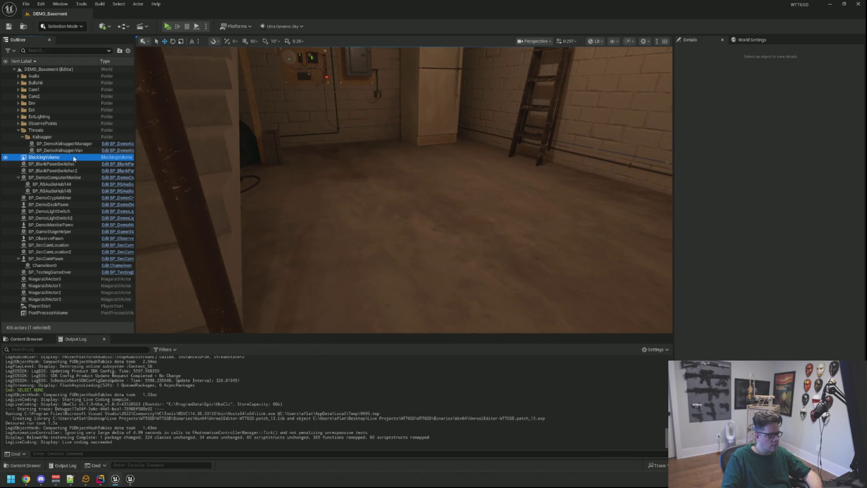
# Step: Collapse the monitor and camera groups and select BP_DemoKidnapperVan and BP_GameStageHelper in the Outliner
pyautogui.click(41, 265)
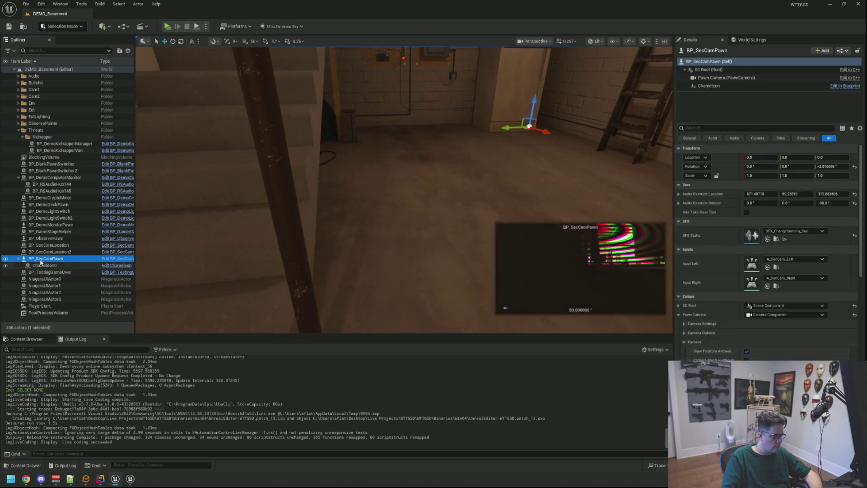
pyautogui.click(53, 170)
pyautogui.click(18, 177)
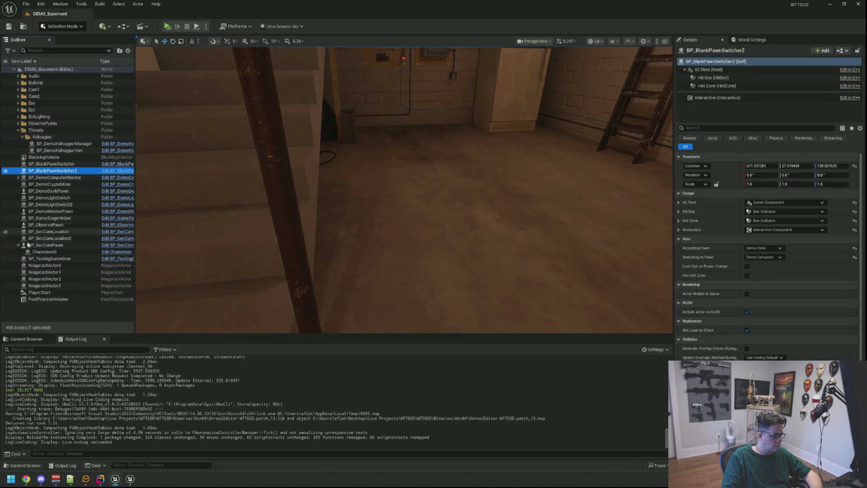
pyautogui.click(19, 245)
pyautogui.press('Escape')
pyautogui.click(75, 150)
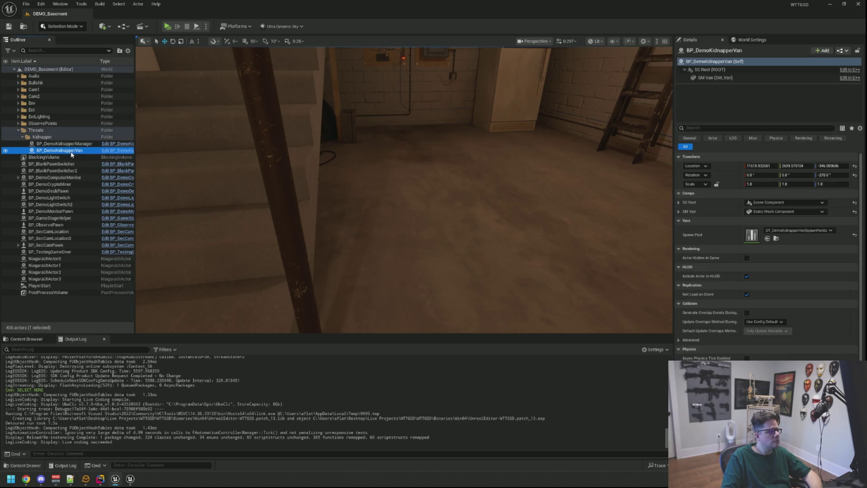
pyautogui.click(78, 303)
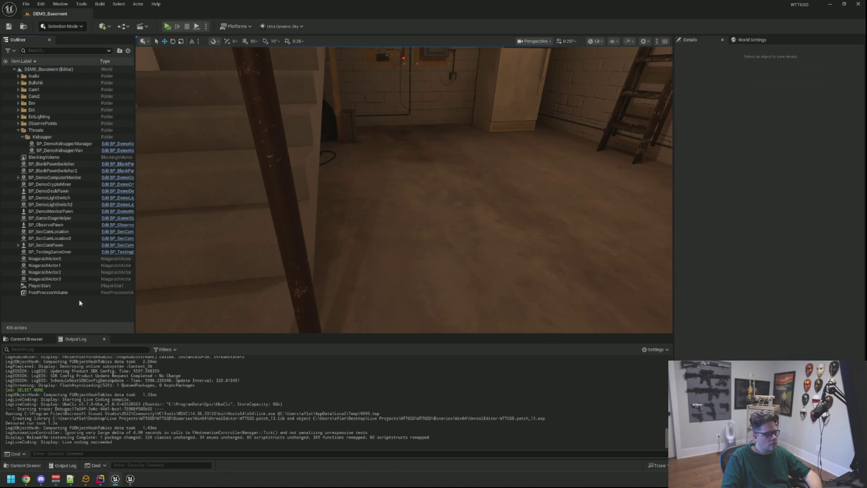
pyautogui.click(68, 218)
pyautogui.click(116, 218)
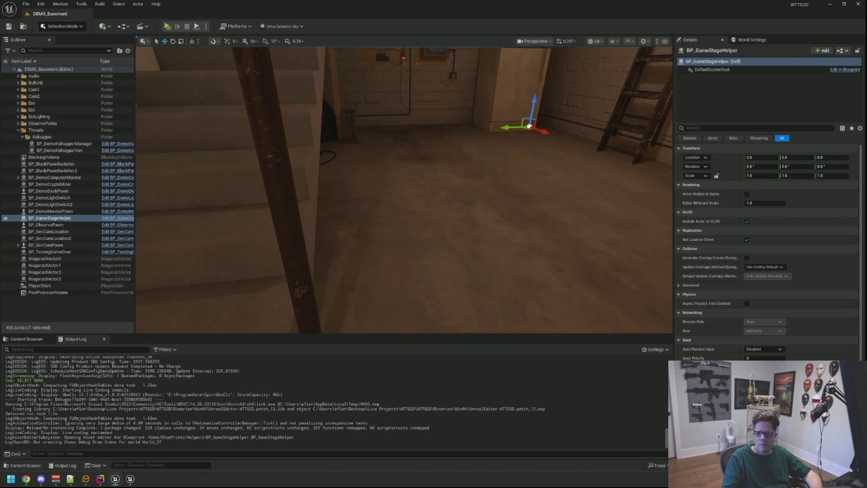
# Step: Clear the Output Log and start a Play session of the basement level
pyautogui.rightClick(382, 357)
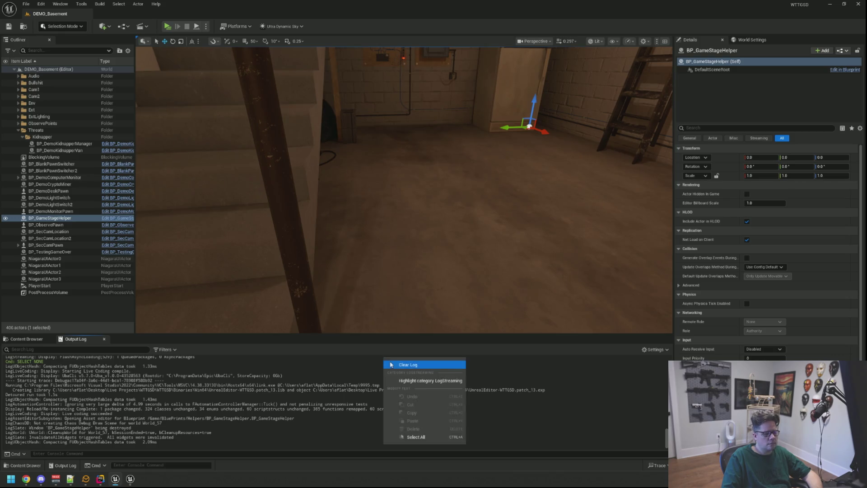
pyautogui.click(397, 363)
pyautogui.click(166, 27)
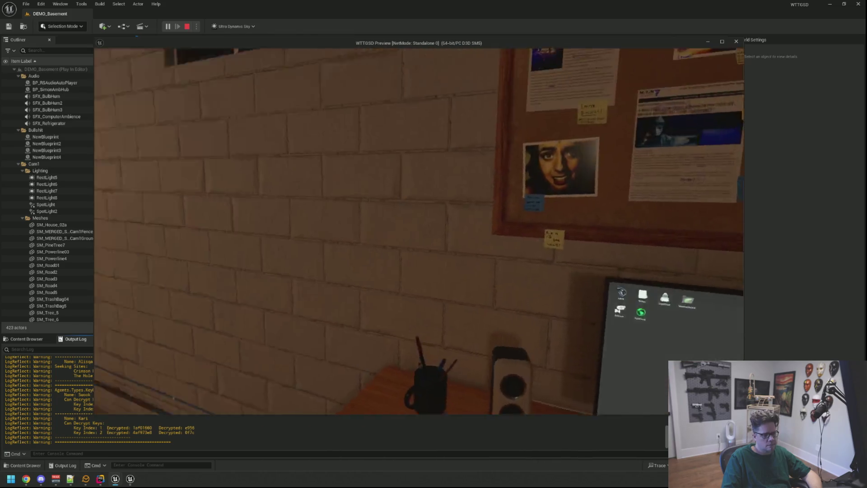
# Step: Sit at the desk computer, open SecCam, cycle to another camera view and close it
pyautogui.press('e')
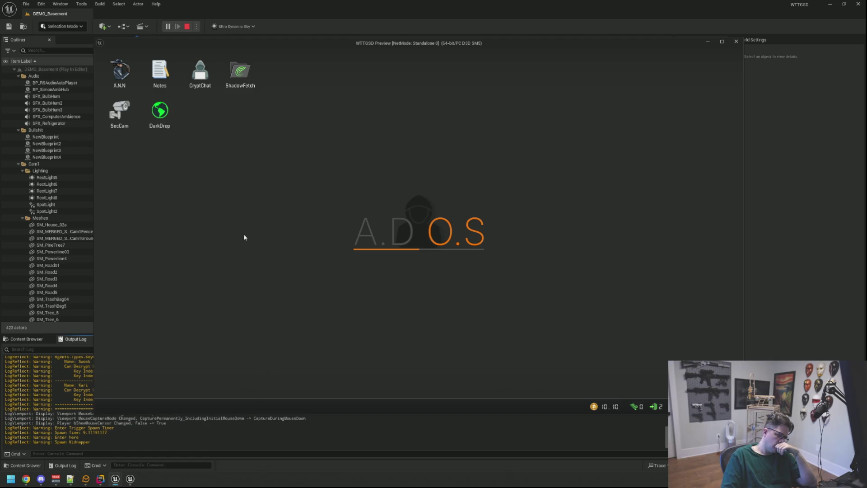
pyautogui.doubleClick(119, 113)
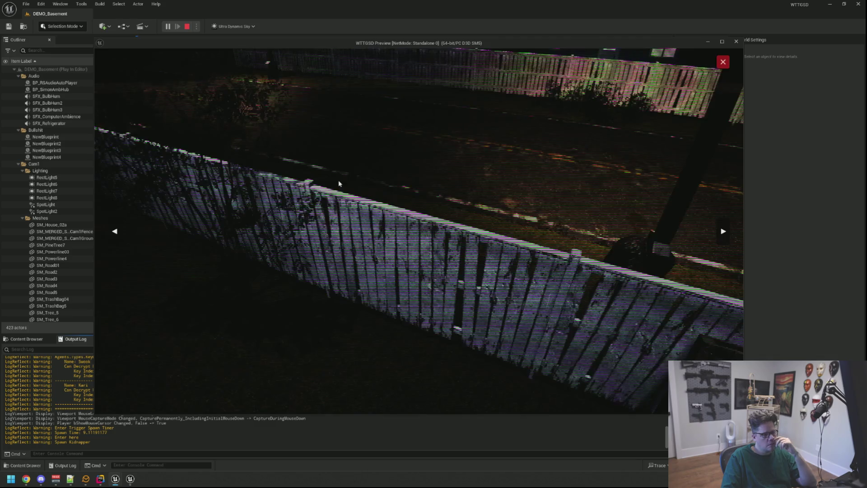
pyautogui.press('Right')
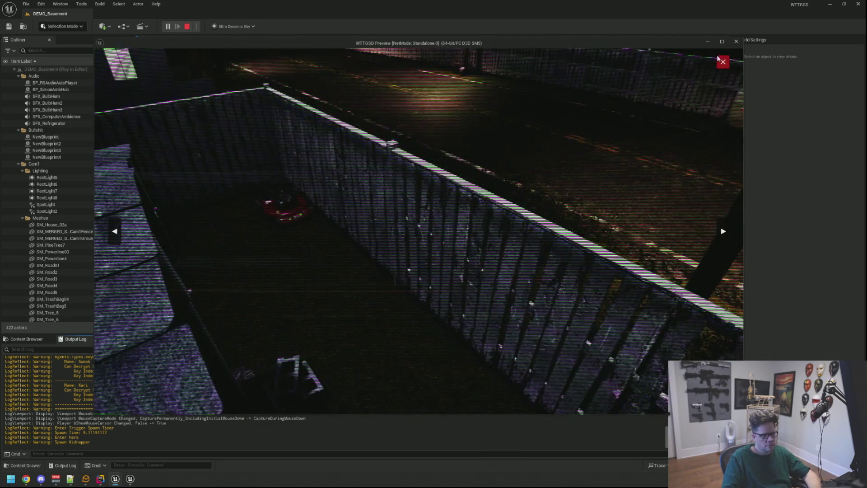
pyautogui.press('Escape')
# Step: Climb the stairs, switch off the basement lights, return to the desk and stop play
pyautogui.rightClick(495, 172)
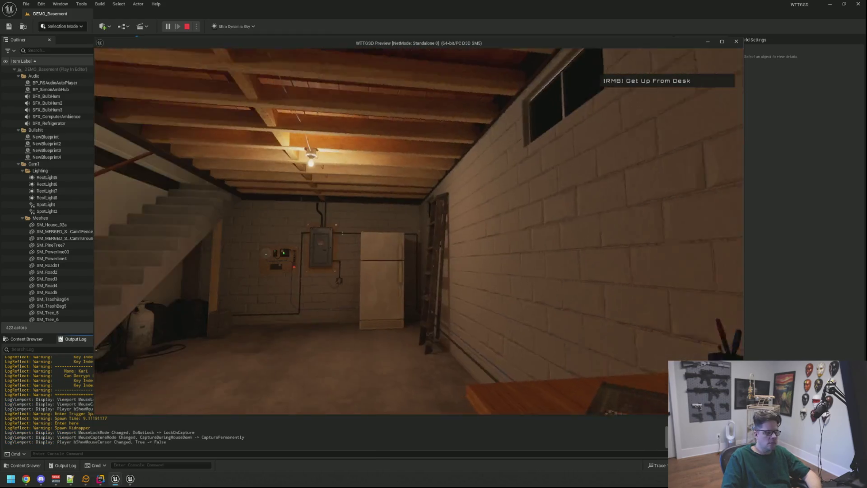
pyautogui.press('w')
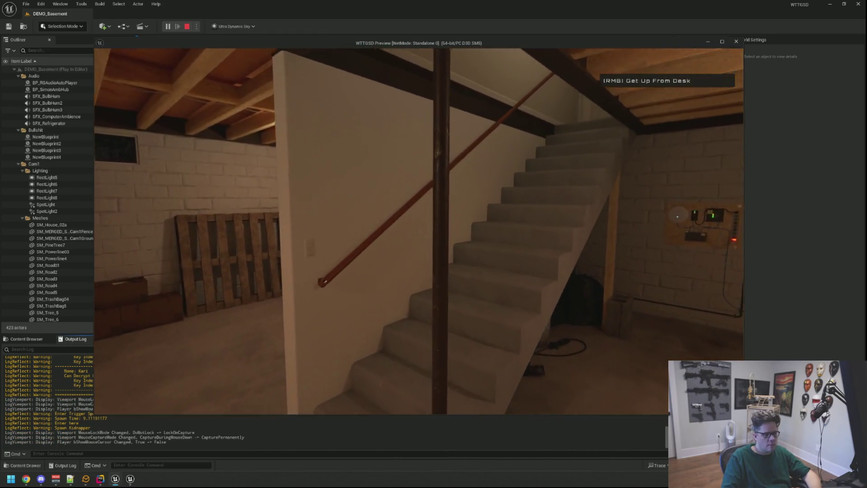
pyautogui.press('w')
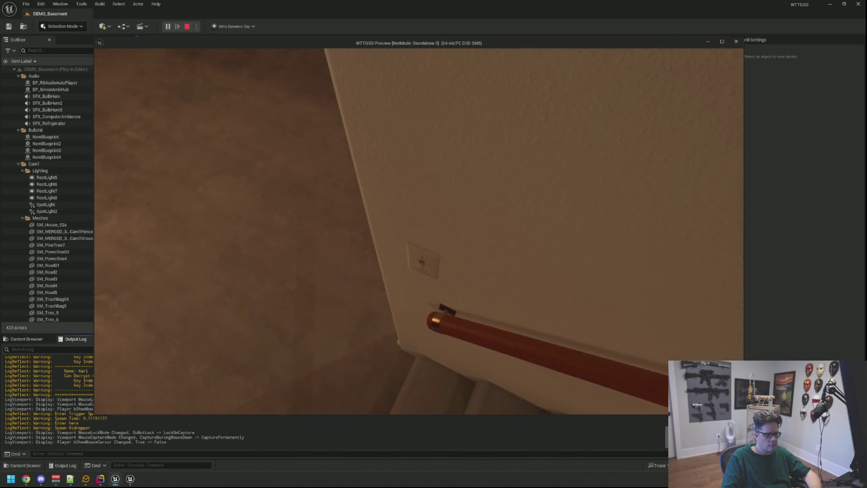
pyautogui.press('e')
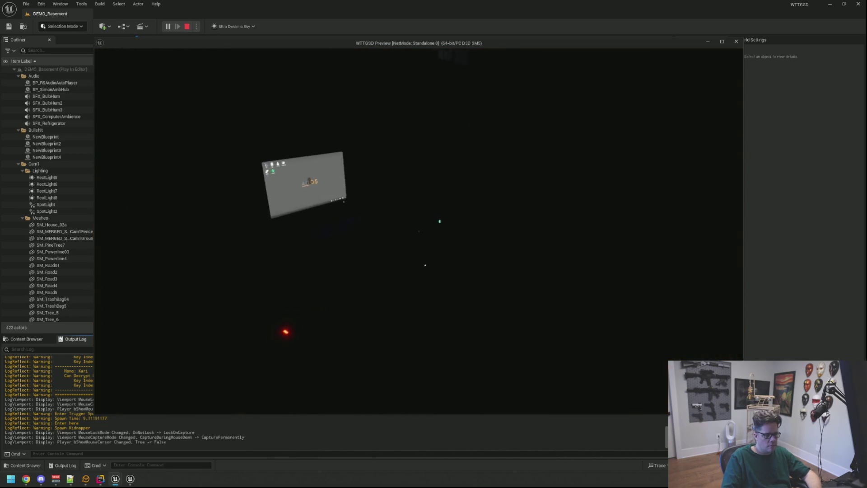
pyautogui.press('e')
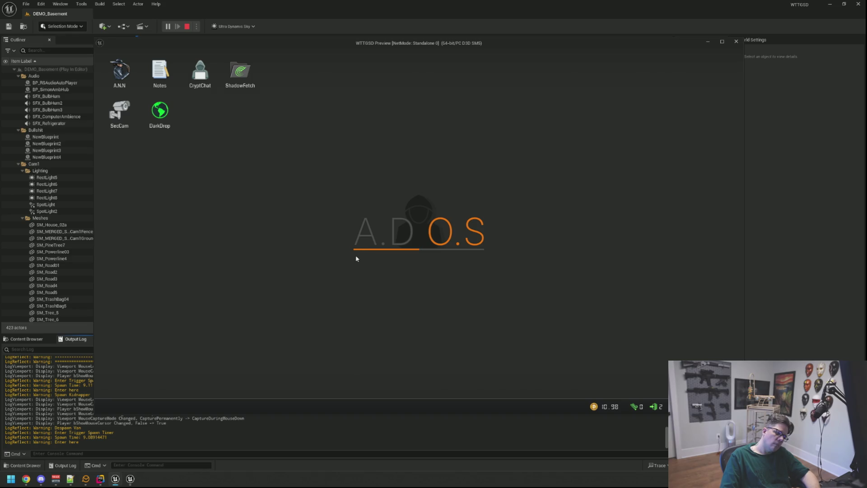
pyautogui.press('Escape')
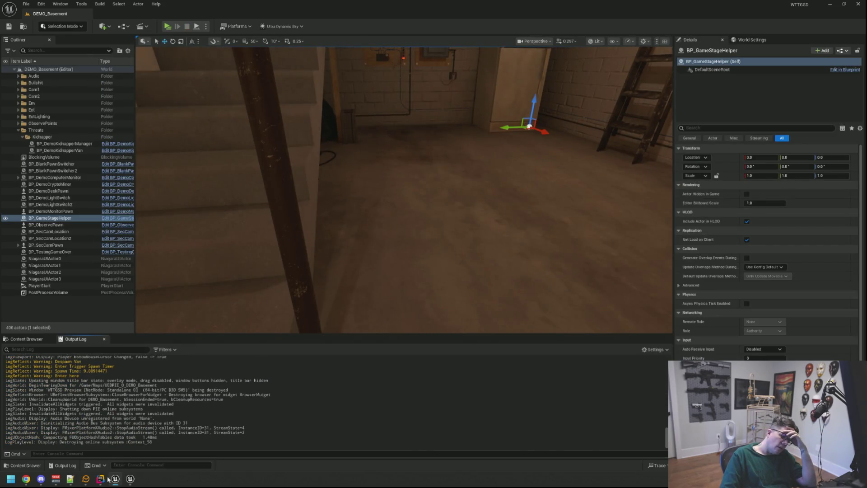
# Step: Add an RLOG line inside QueueThreatEvent's if(CanRunThreatEvent(ThreatTag)) block
pyautogui.click(108, 478)
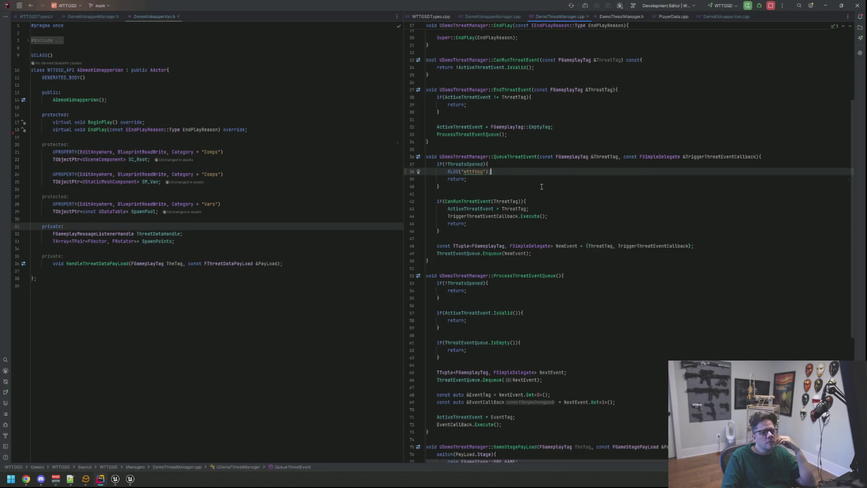
pyautogui.click(537, 201)
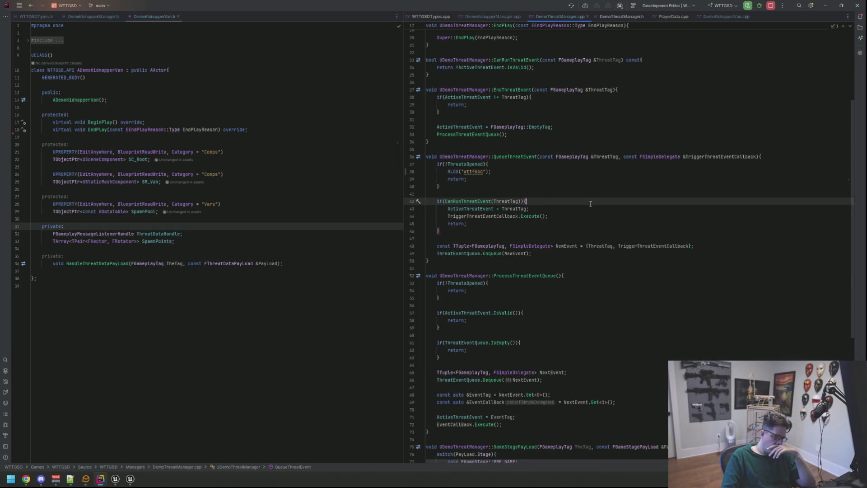
pyautogui.click(477, 201)
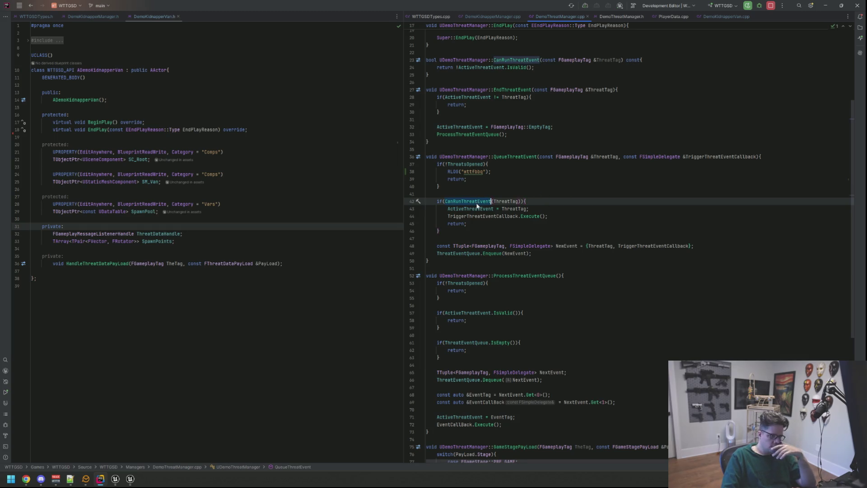
pyautogui.scroll(3, 518, 199)
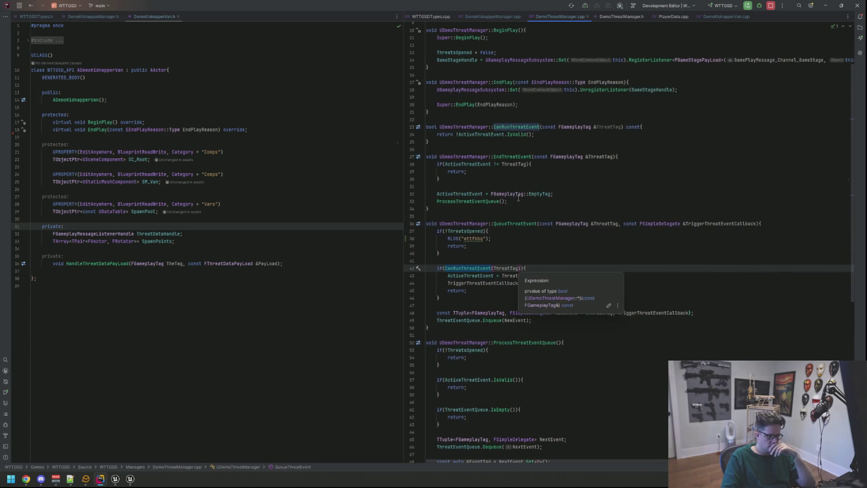
pyautogui.press('Escape')
pyautogui.hotkey('ctrl', 'shift', 'p')
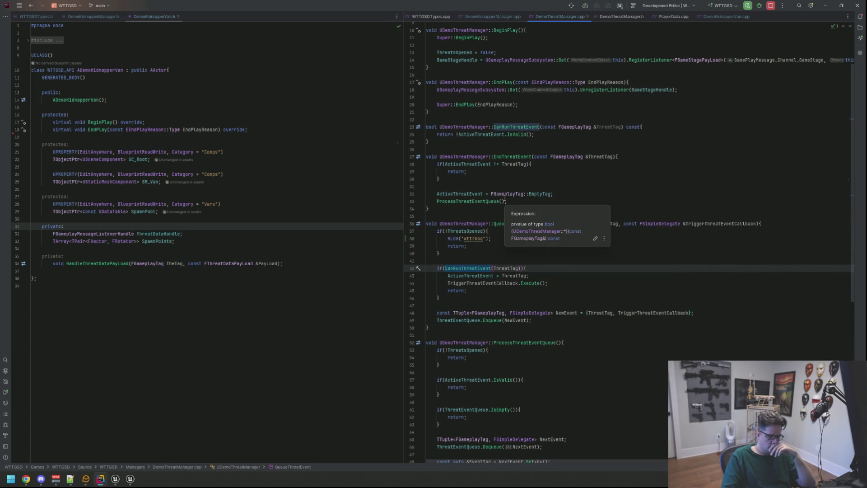
pyautogui.press('Down')
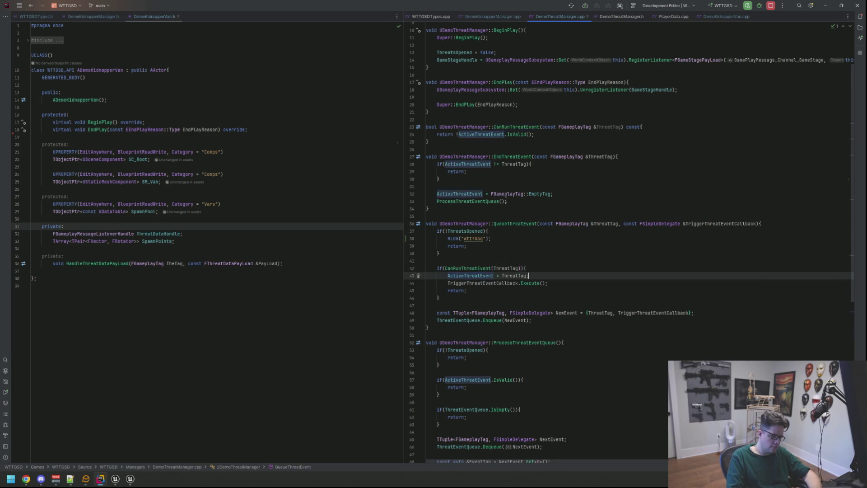
pyautogui.hotkey('ctrl', 'alt', 'Return')
pyautogui.write('RLOG("WTFBBQ");')
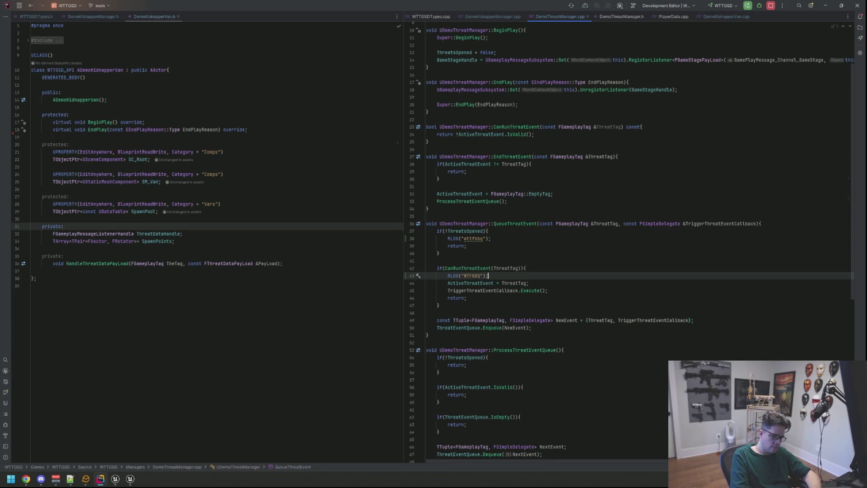
# Step: Add an RLOG("meh meh meh") line just before ThreatEventQueue.Enqueue, then return to Unreal
pyautogui.press('Down')
pyautogui.press('Down')
pyautogui.press('Down')
pyautogui.press('Return')
pyautogui.write('RLOG("m')
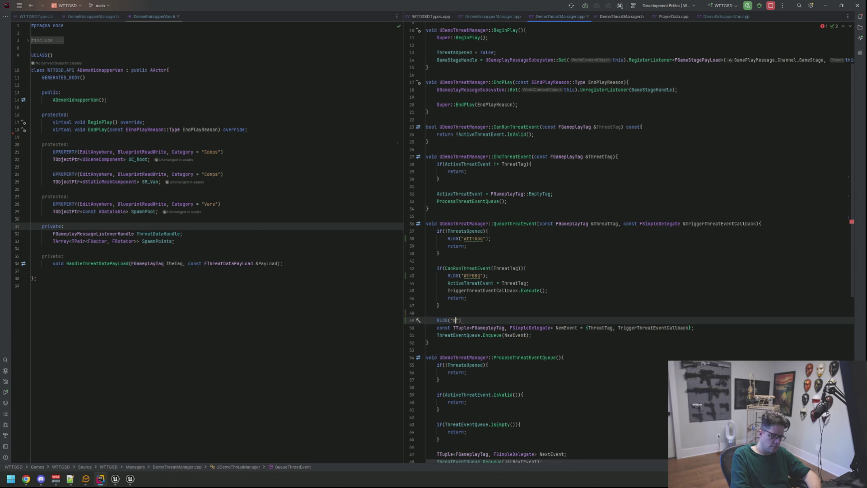
pyautogui.press('Up')
pyautogui.press('Up')
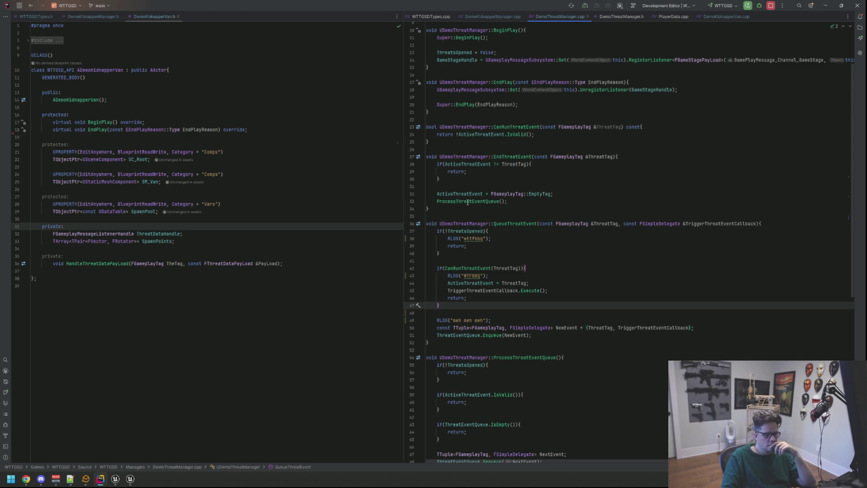
pyautogui.click(508, 319)
pyautogui.click(123, 479)
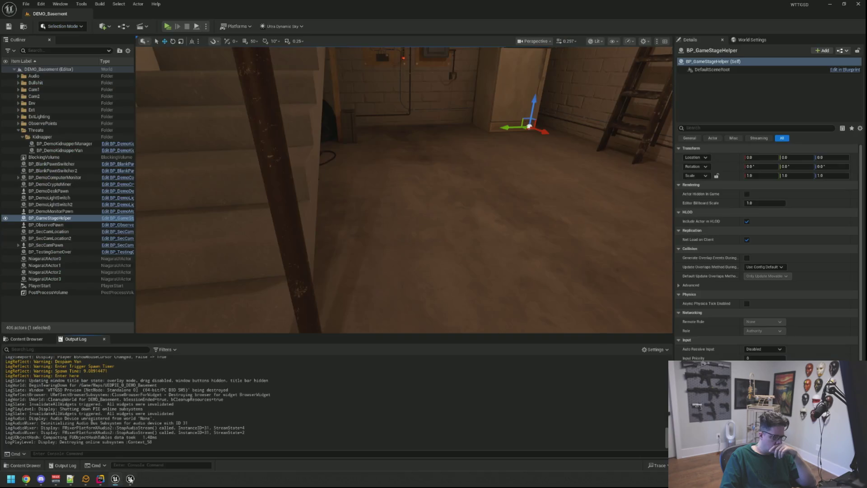
# Step: Run a Live Coding compile with Ctrl+Alt+F11, close its build window, and start Play again
pyautogui.hotkey('ctrl', 'alt', 'F11')
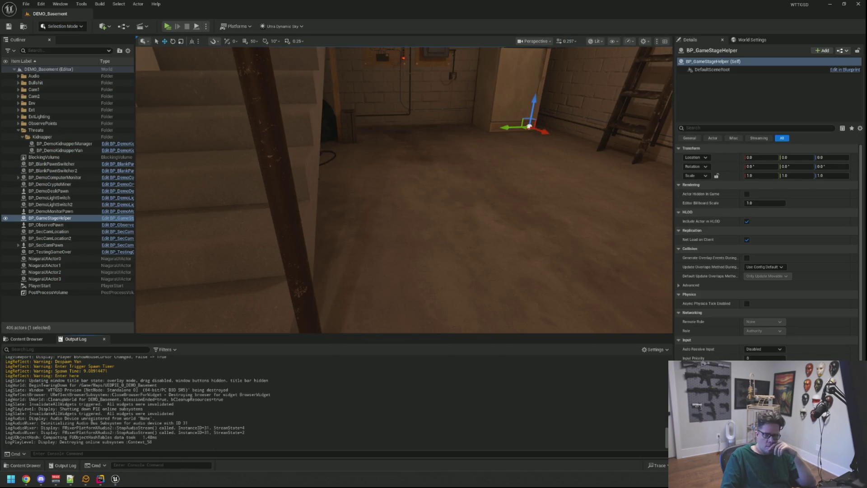
pyautogui.hotkey('ctrl', 'alt', 'F11')
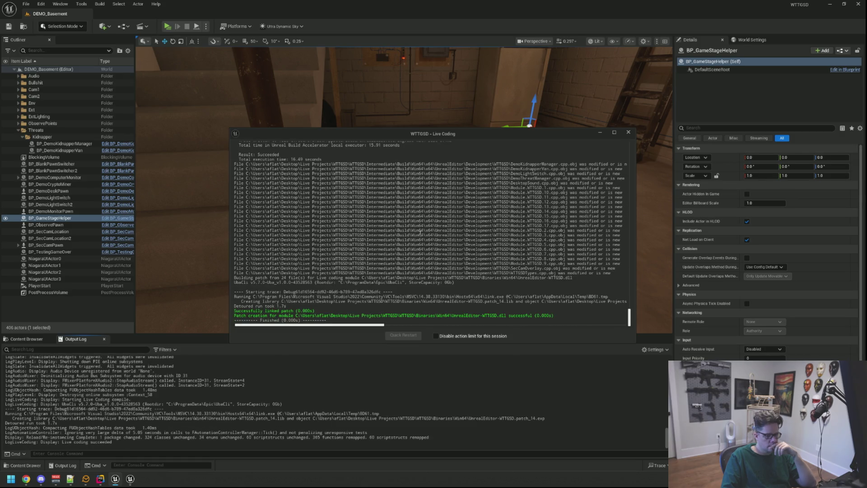
pyautogui.click(628, 132)
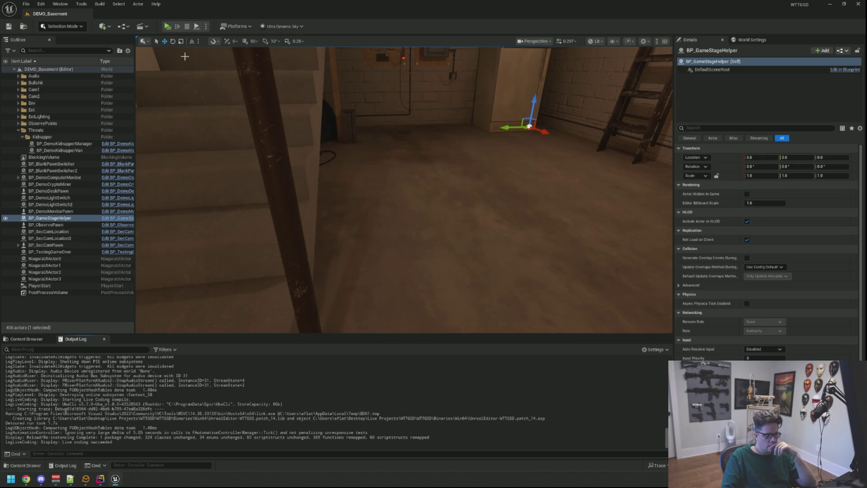
pyautogui.click(168, 27)
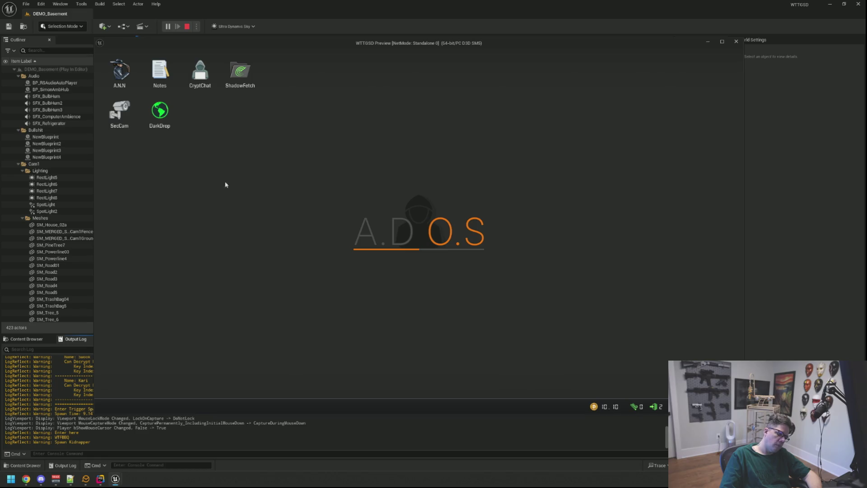
# Step: Open SecCam, cycle right and left through the camera views, then close the feed
pyautogui.doubleClick(120, 112)
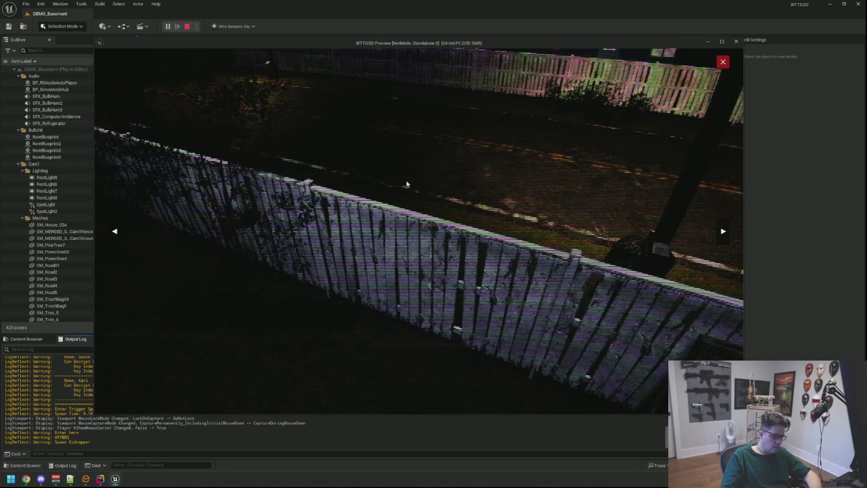
pyautogui.press('Right')
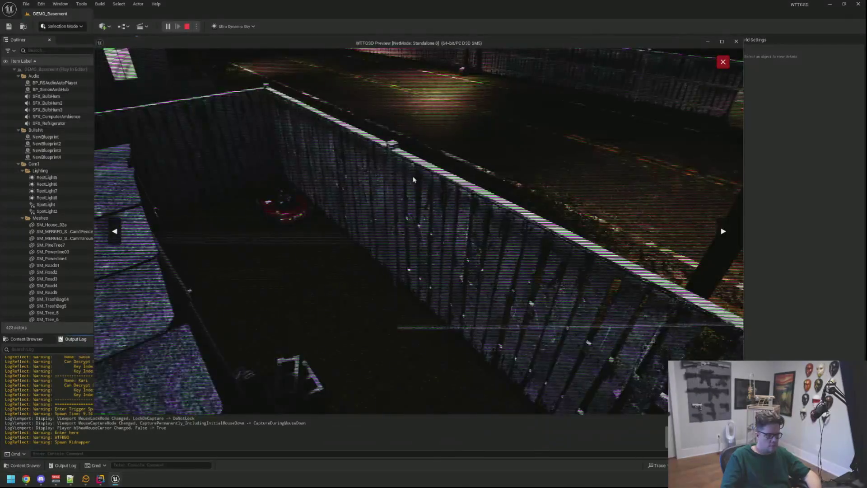
pyautogui.press('Left')
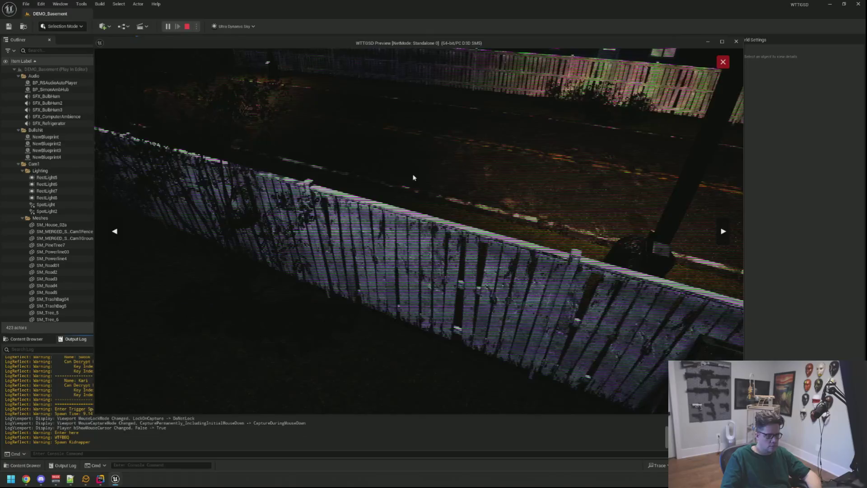
pyautogui.press('Right')
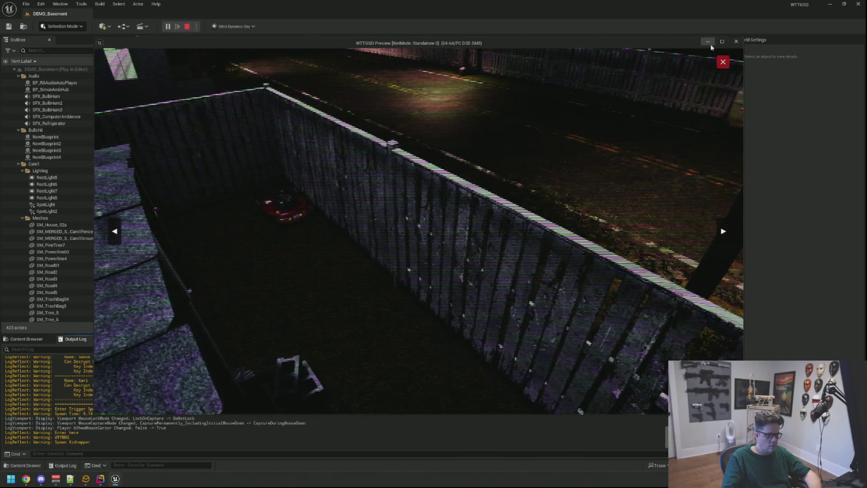
pyautogui.click(723, 62)
# Step: Get up from the desk, walk up the stairs to the light switch, and stop play
pyautogui.rightClick(418, 231)
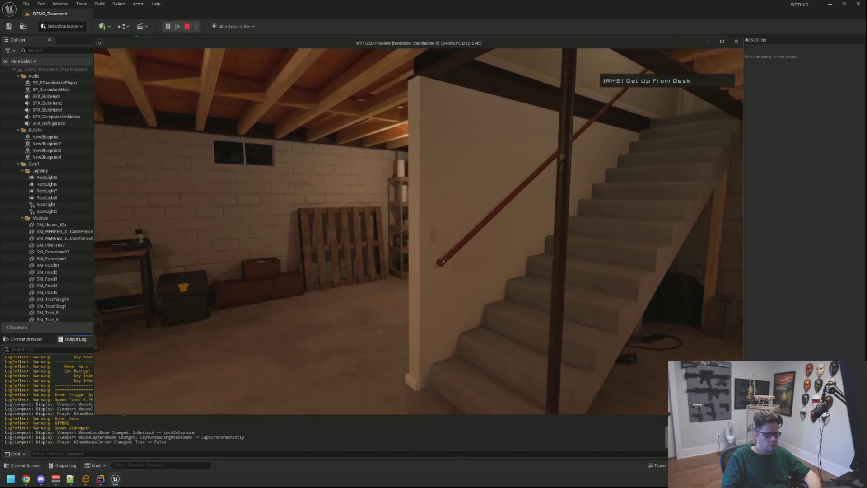
pyautogui.press('w')
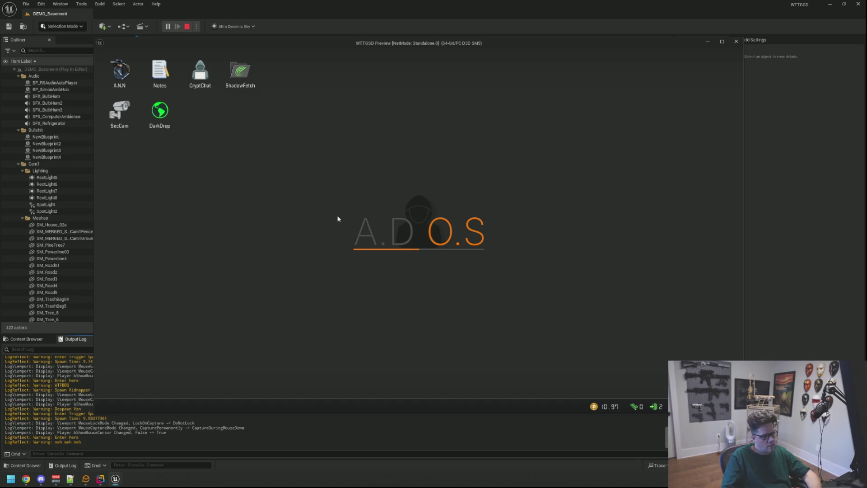
pyautogui.press('Escape')
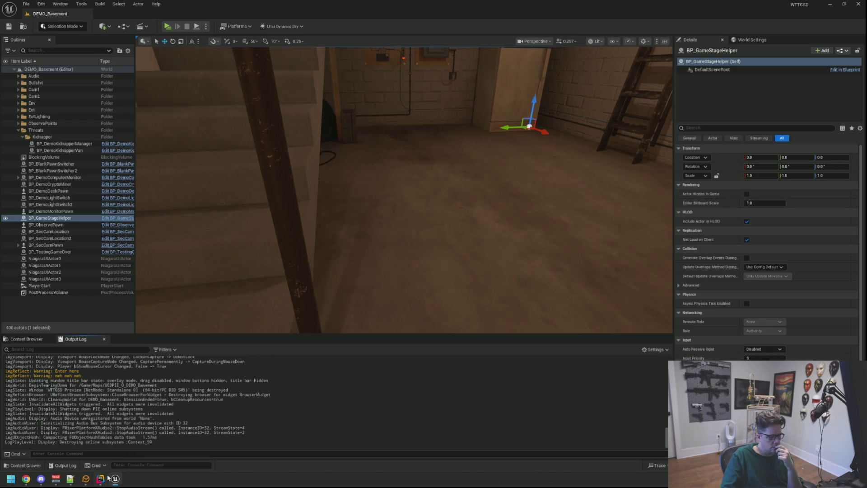
# Step: Add an RLOG("Enter End Threat!") line at the top of EndThreatEvent's body
pyautogui.click(102, 478)
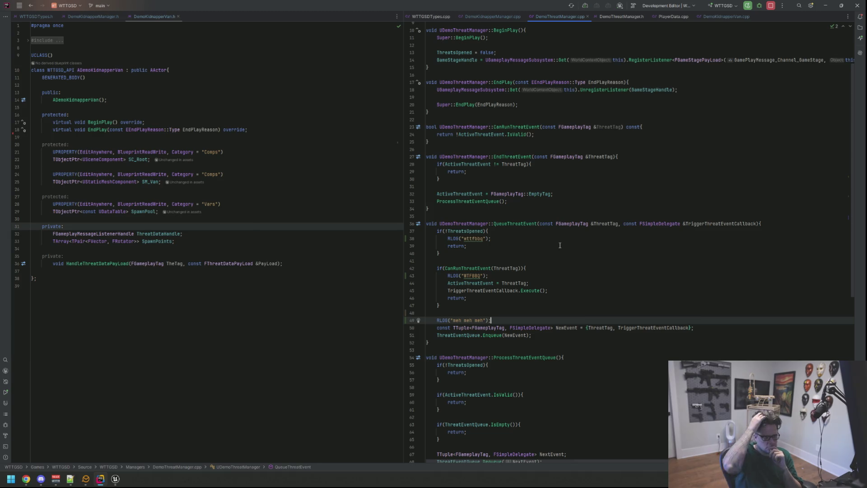
pyautogui.click(673, 156)
pyautogui.press('Return')
pyautogui.write('RLOG(')
pyautogui.write('nter End Threat')
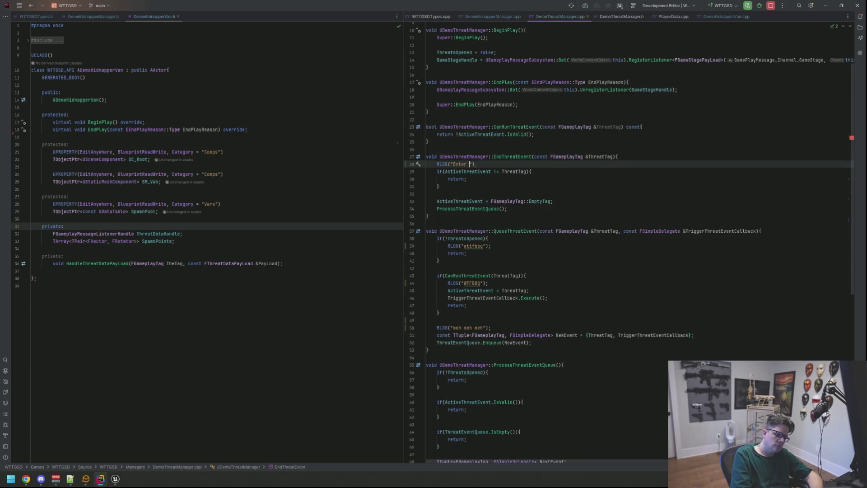
pyautogui.write('!')
pyautogui.press('End')
pyautogui.write(';')
# Step: Add an RLOG("ddd") line inside EndThreatEvent's mismatched-threat early-return branch
pyautogui.press('Down')
pyautogui.press('End')
pyautogui.press('Return')
pyautogui.write('RLOG("')
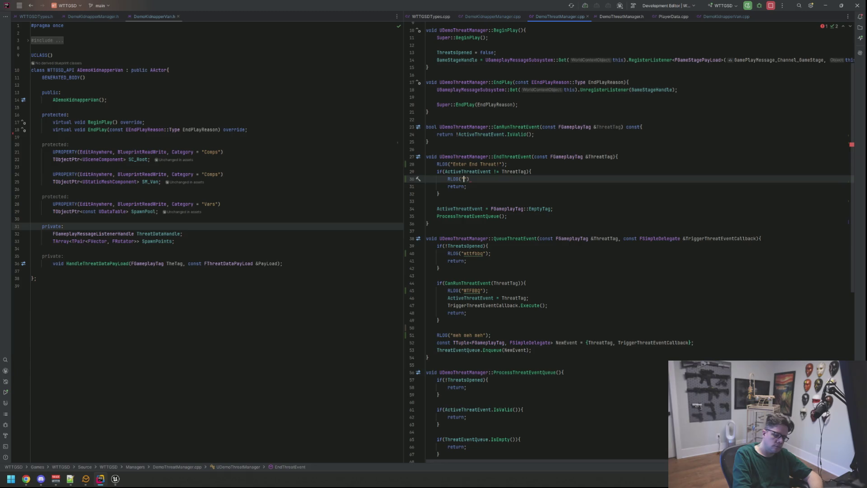
pyautogui.write('fa')
pyautogui.press('BackSpace')
pyautogui.press('BackSpace')
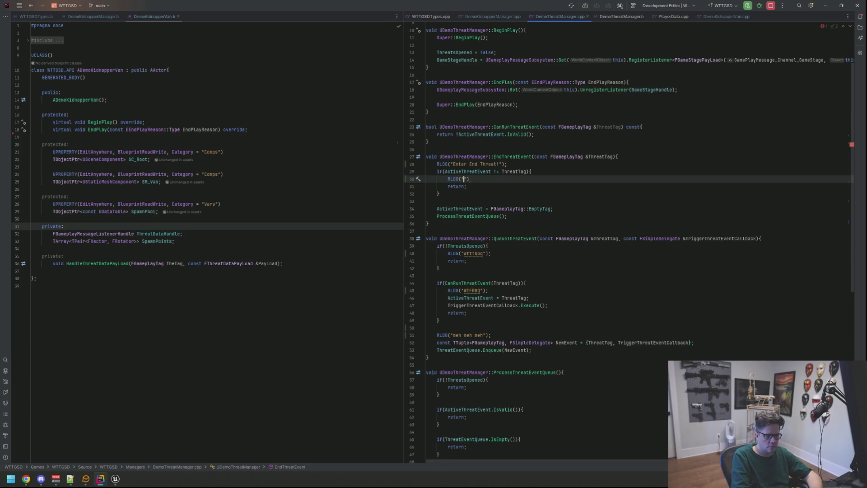
pyautogui.write('ddd')
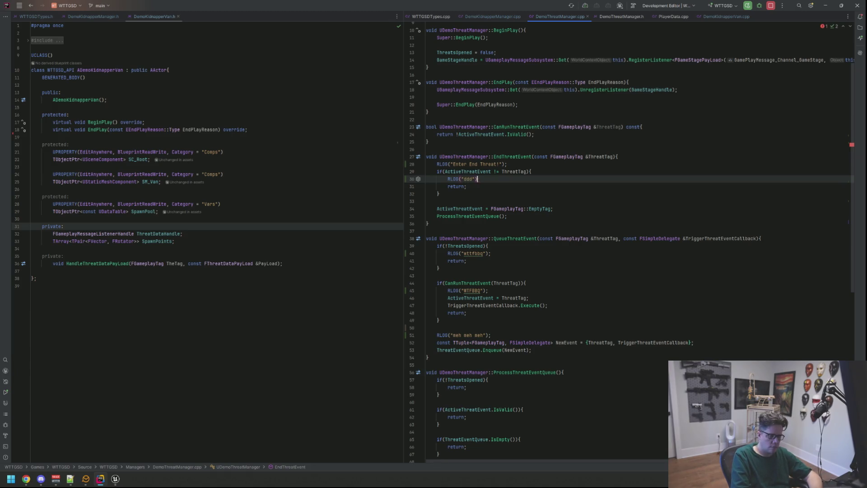
pyautogui.press('End')
pyautogui.write(';')
# Step: Add an RLOG("aaaaa") line before ActiveThreatEvent is cleared, followed by a blank line
pyautogui.click(426, 201)
pyautogui.press('Return')
pyautogui.write('RLOG("a')
pyautogui.write('aaaa')
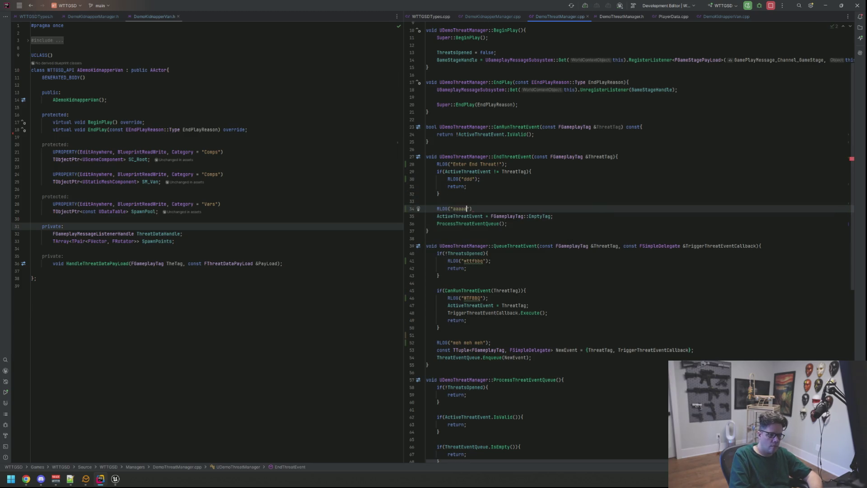
pyautogui.press('End')
pyautogui.write(';')
pyautogui.press('Return')
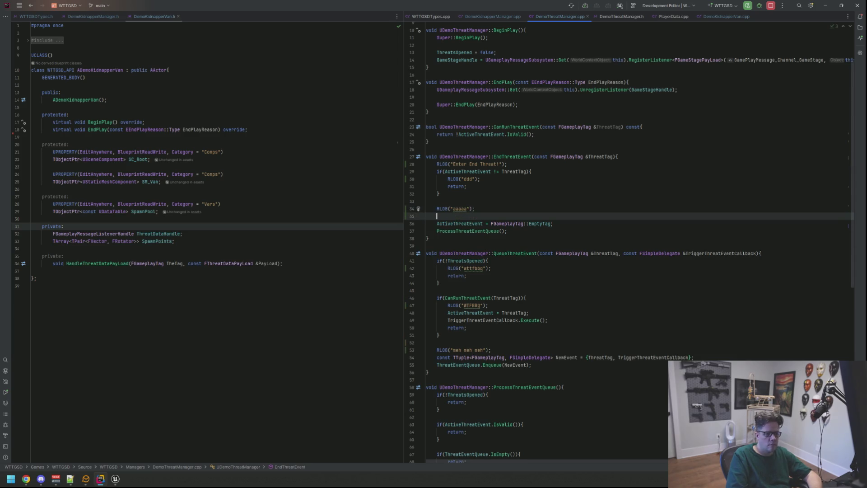
# Step: Jump to the ProcessThreatEventQueue definition, then go to the blank line in QueueThreatEvent
pyautogui.click(499, 230)
pyautogui.keyDown('ctrl'); pyautogui.click(476, 231); pyautogui.keyUp('ctrl')
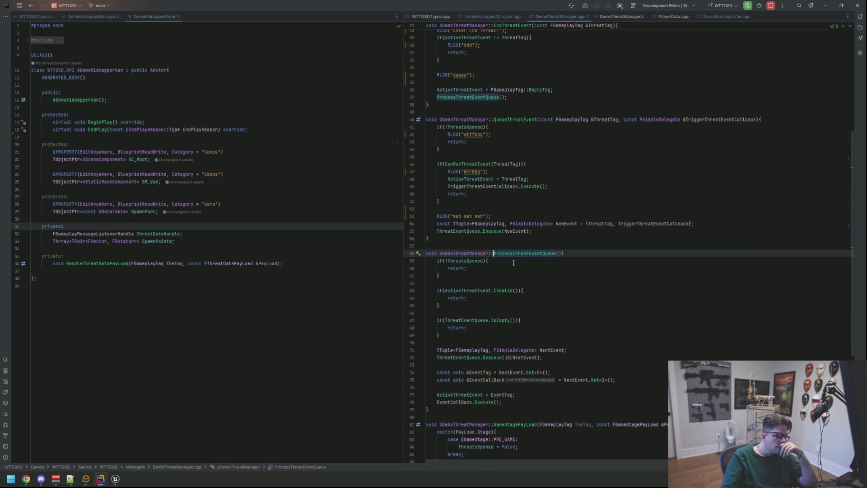
pyautogui.click(504, 209)
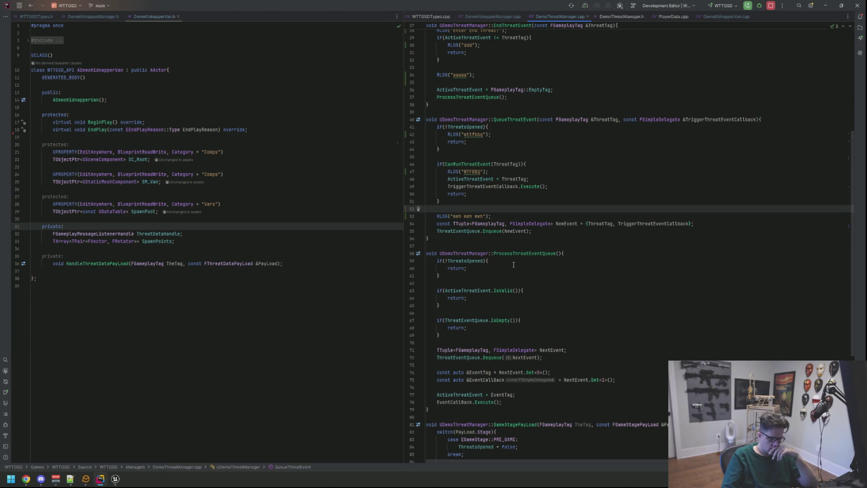
# Step: Add RLOG("oooo"); inside the active-threat IsValid early exit of ProcessThreatEventQueue
pyautogui.click(533, 290)
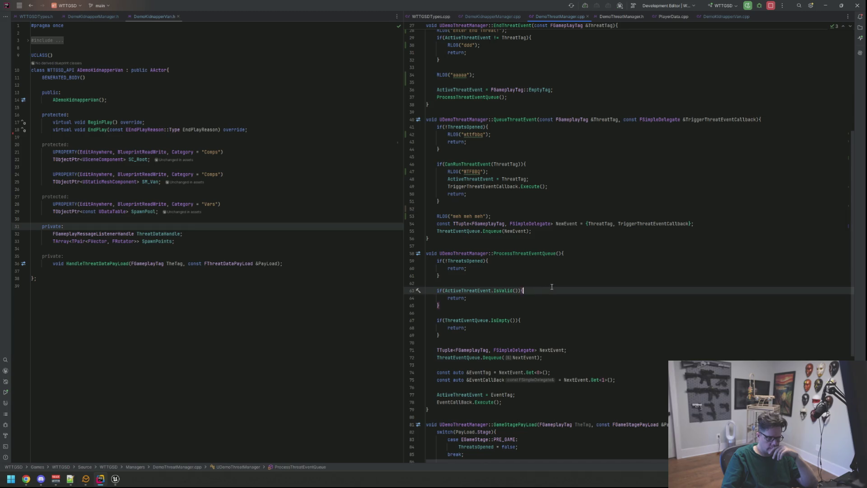
pyautogui.press('Return')
pyautogui.write('RLOG("')
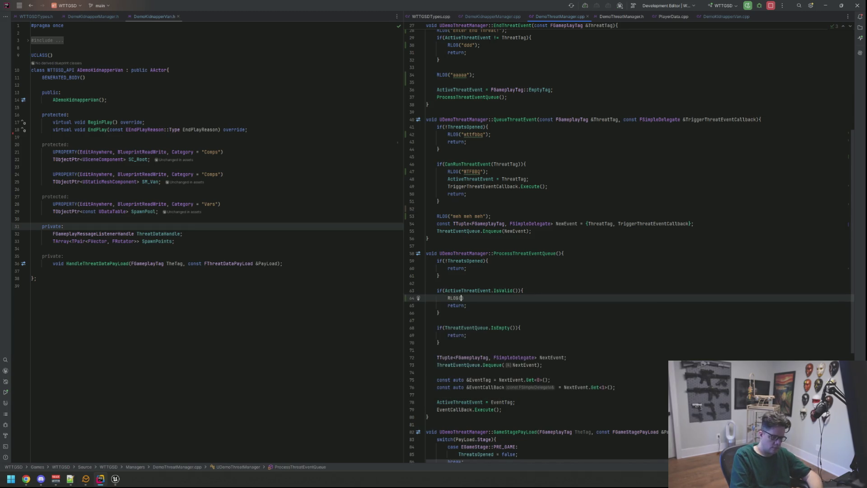
pyautogui.write('oooo")')
pyautogui.write(';')
pyautogui.press('Down')
pyautogui.press('Down')
pyautogui.press('Down')
# Step: Add an RLOG("ppppp") log inside the empty-queue IsEmpty check, then return to Unreal
pyautogui.press('End')
pyautogui.press('Return')
pyautogui.write('RL')
pyautogui.press('BackSpace')
pyautogui.write('OG("ppppp')
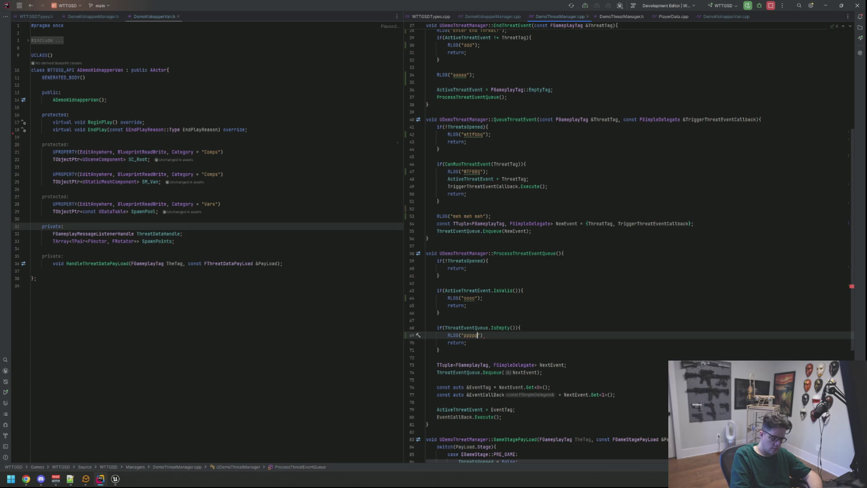
pyautogui.press('End')
pyautogui.write(';')
pyautogui.press('Up')
pyautogui.press('Up')
pyautogui.press('Up')
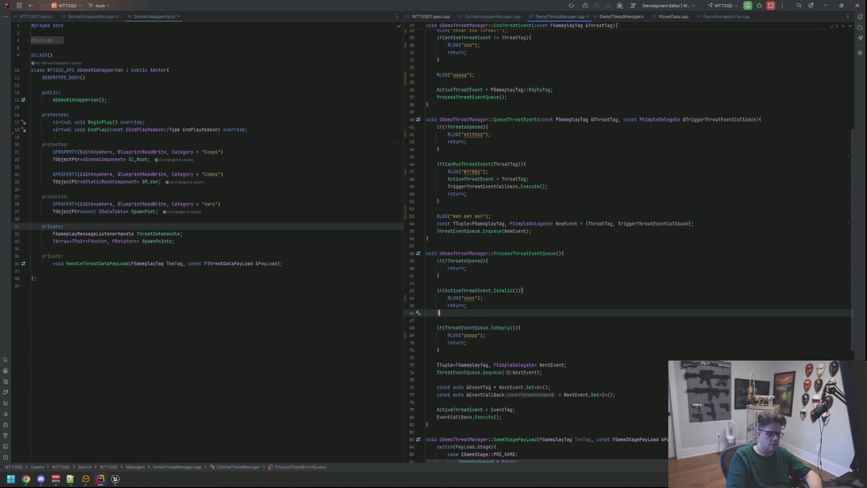
pyautogui.click(115, 479)
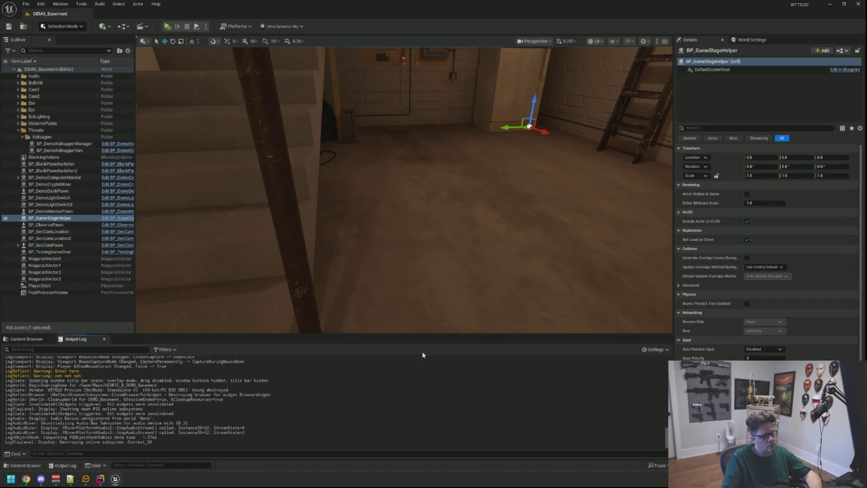
# Step: Live-code recompile (Ctrl+Alt+F11) until patch_15 finishes loading into the editor
pyautogui.hotkey('ctrl', 'alt', 'F11')
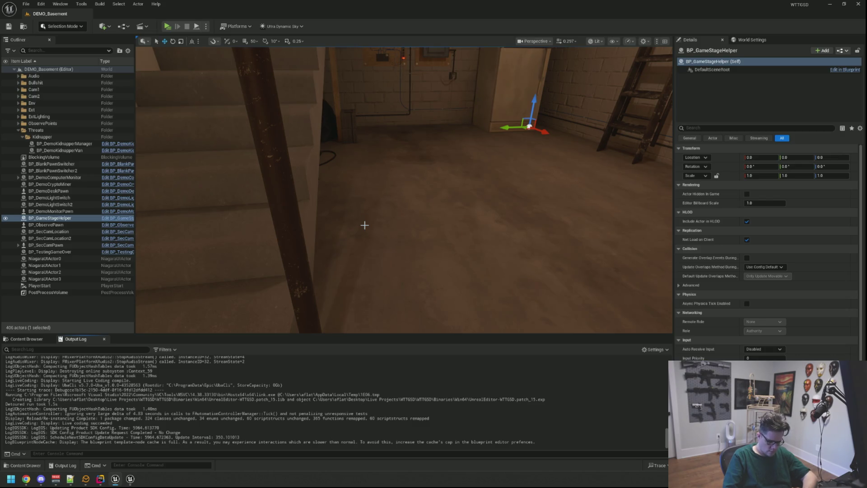
pyautogui.moveTo(364, 224); pyautogui.dragTo(364, 261)
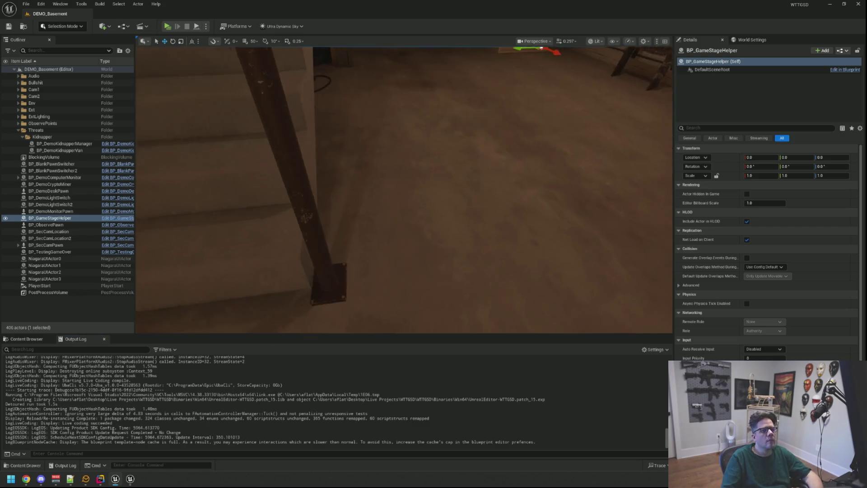
# Step: Play the basement level, leave the computer, switch off the stair light, then stop playing
pyautogui.click(168, 26)
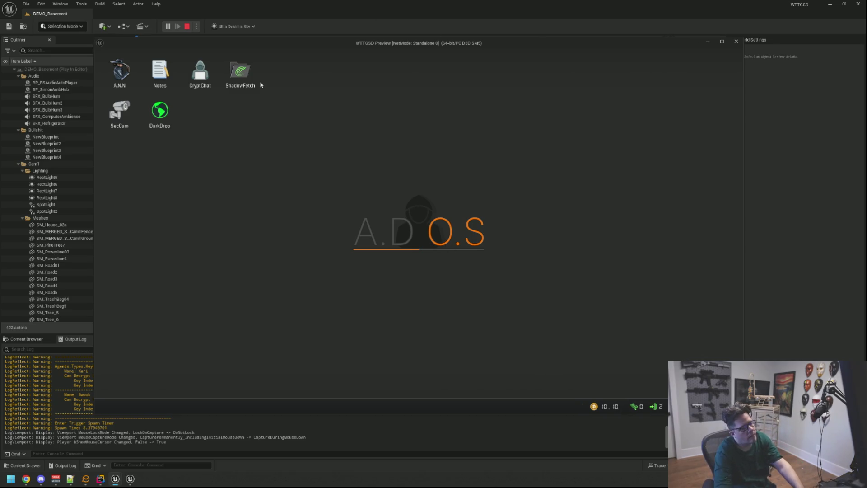
pyautogui.rightClick(393, 226)
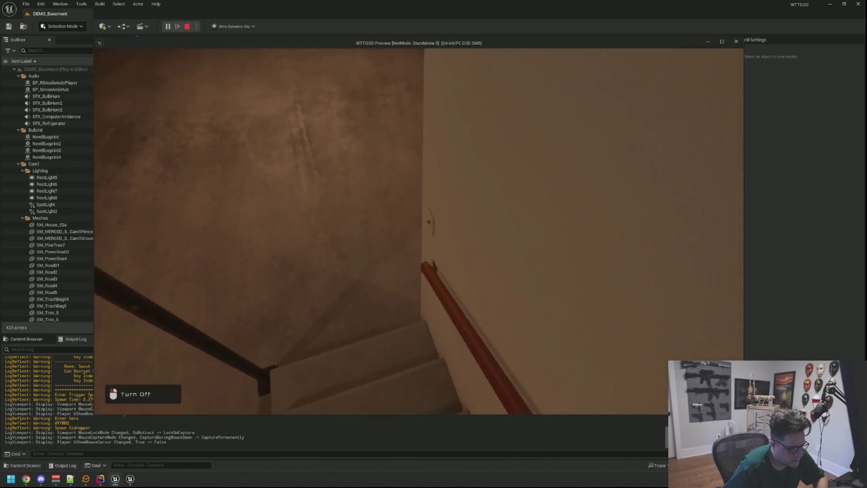
pyautogui.click(418, 228)
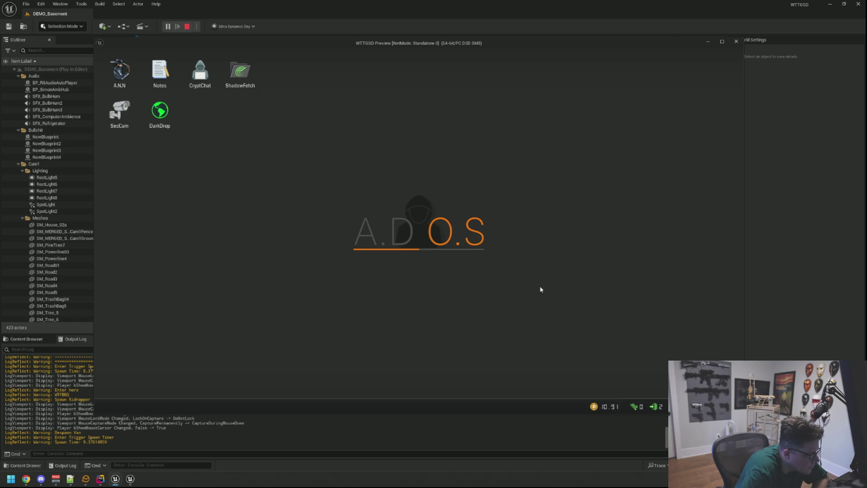
pyautogui.press('Escape')
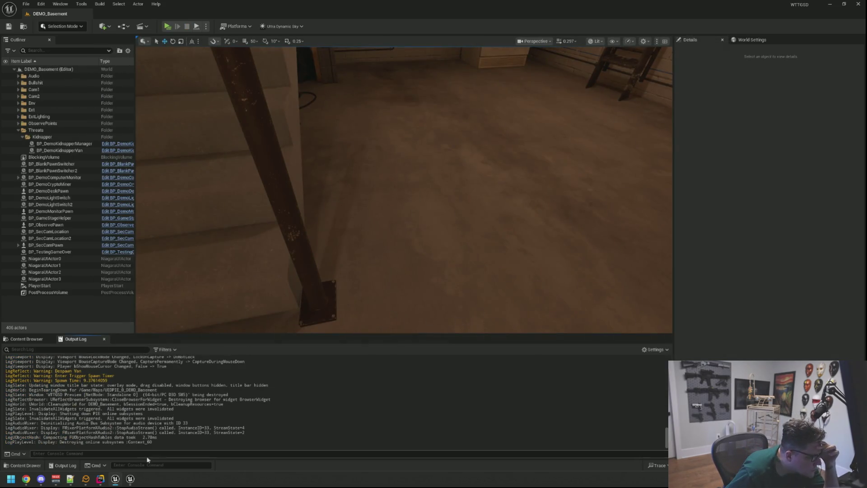
# Step: In DemoKidnapperManager.cpp, go from CheckLights' EndOpenToThreats call to its definition in PlayerData.cpp
pyautogui.hotkey('alt', 'Tab')
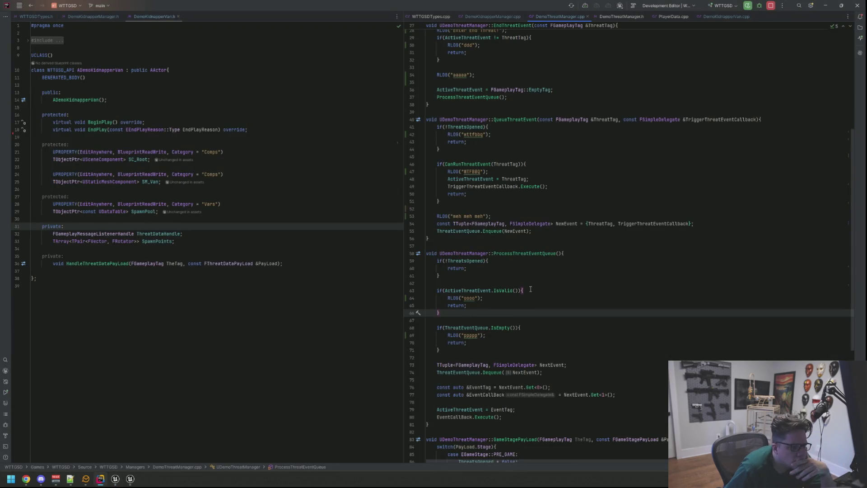
pyautogui.scroll(3, 563, 243)
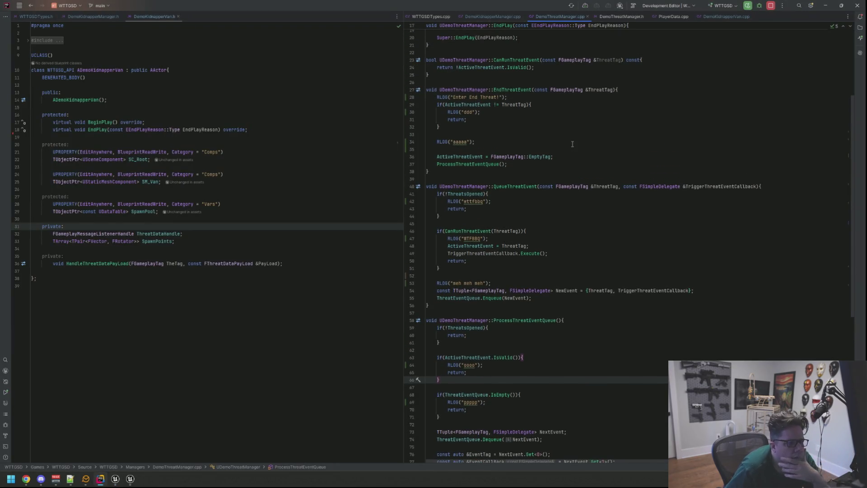
pyautogui.click(516, 17)
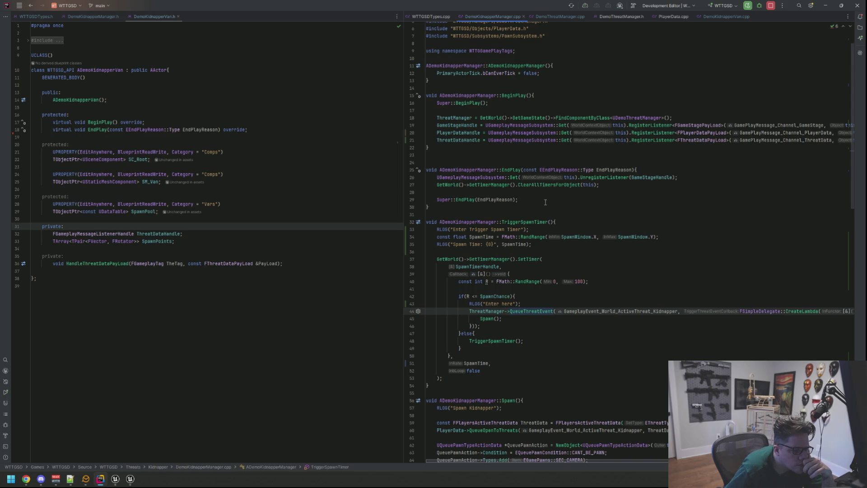
pyautogui.scroll(-8, 545, 203)
pyautogui.scroll(10, 545, 203)
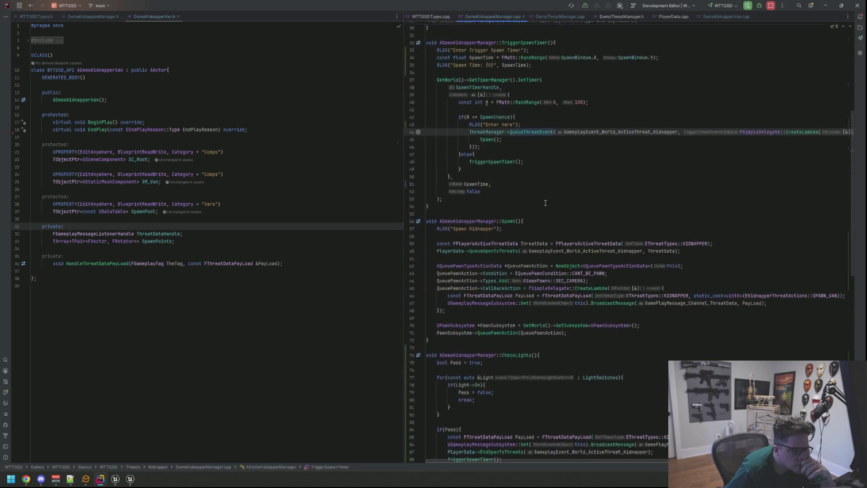
pyautogui.scroll(-10, 545, 203)
pyautogui.scroll(-4, 545, 203)
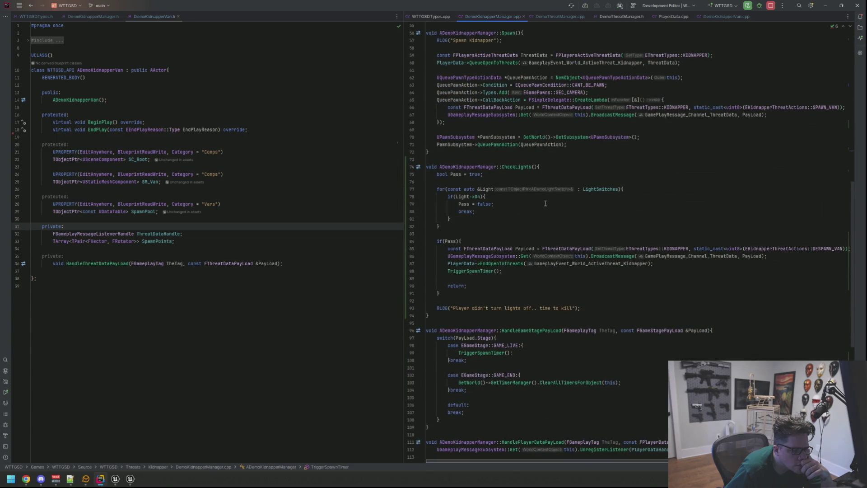
pyautogui.scroll(-7, 544, 203)
pyautogui.scroll(6, 545, 203)
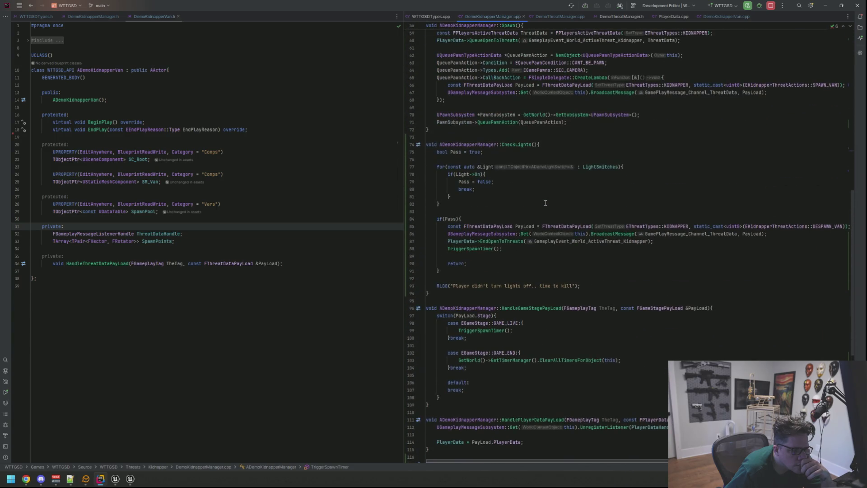
pyautogui.click(506, 241)
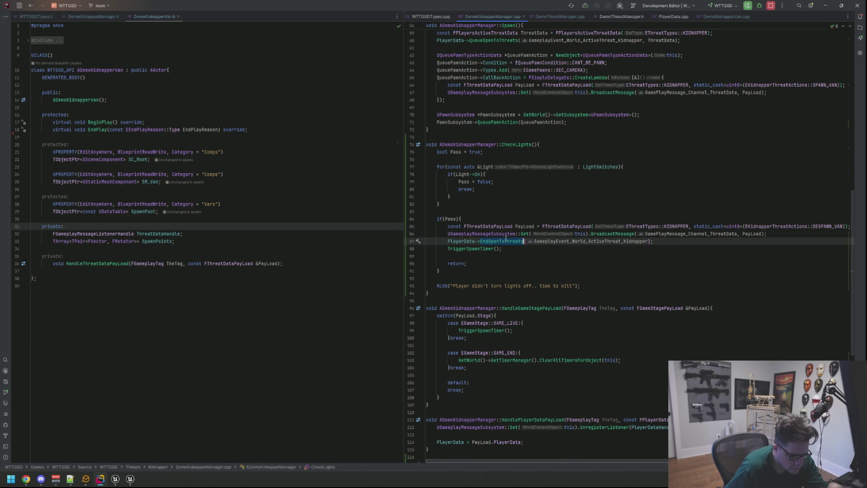
pyautogui.keyDown('ctrl'); pyautogui.click(505, 241); pyautogui.keyUp('ctrl')
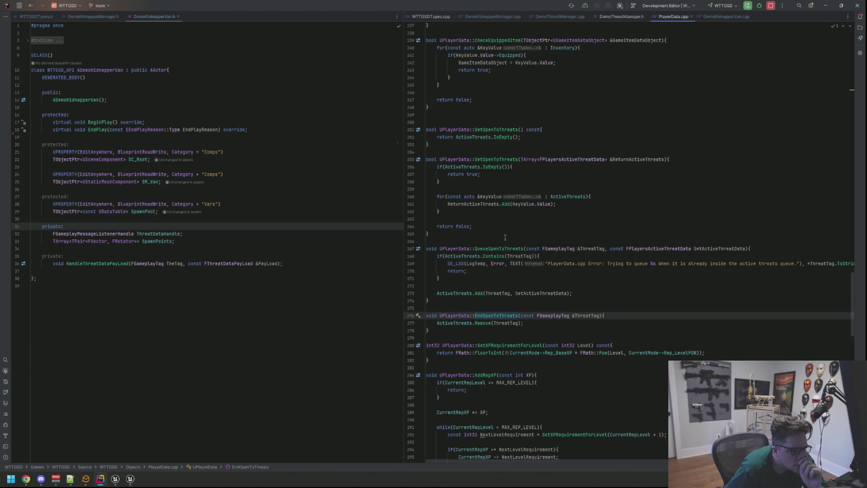
# Step: Look through the DemoThreatManager header and DemoKidnapperManager source, then return to PlayerData.cpp
pyautogui.scroll(-5, 505, 237)
pyautogui.scroll(20, 505, 237)
pyautogui.scroll(-10, 505, 238)
pyautogui.scroll(-11, 508, 235)
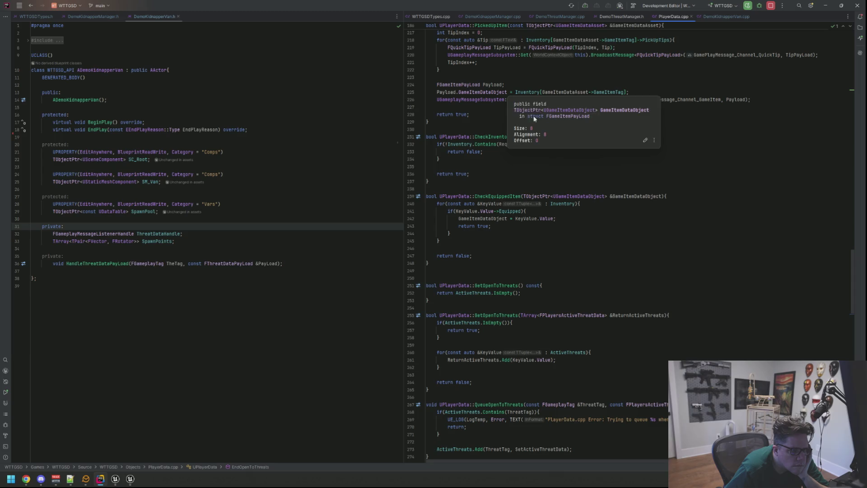
pyautogui.click(619, 16)
pyautogui.hotkey('ctrl', 'Tab')
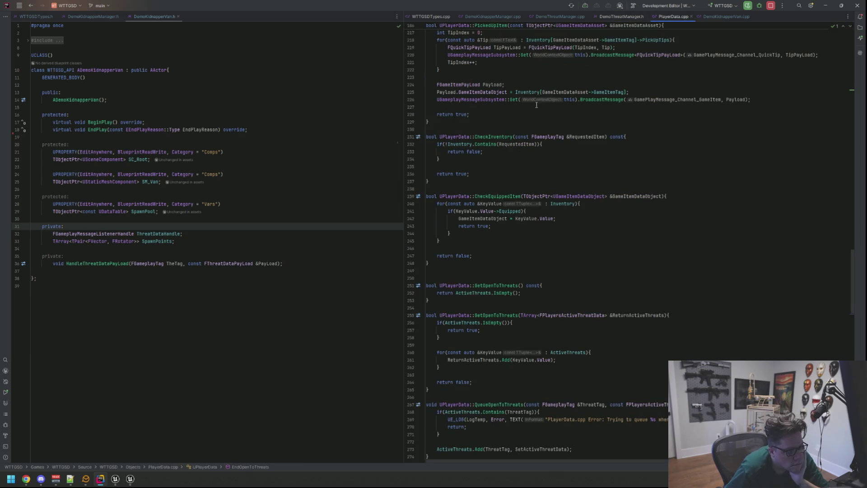
pyautogui.hotkey('ctrl', 'Tab')
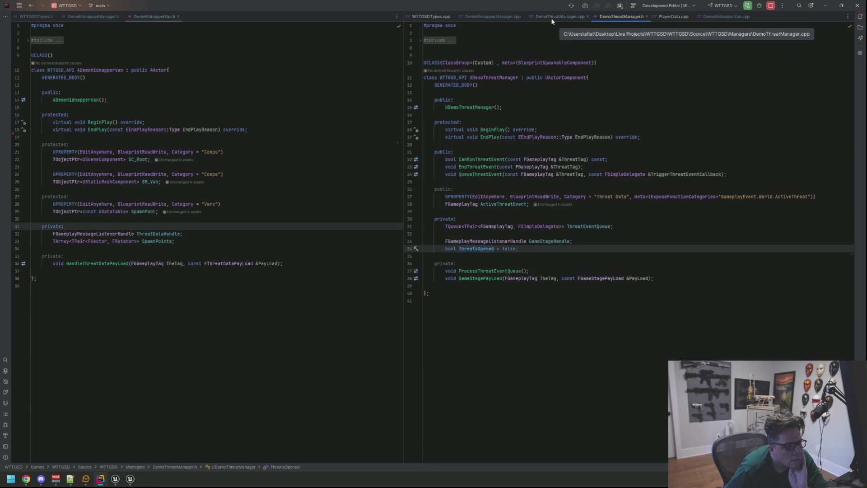
pyautogui.click(490, 17)
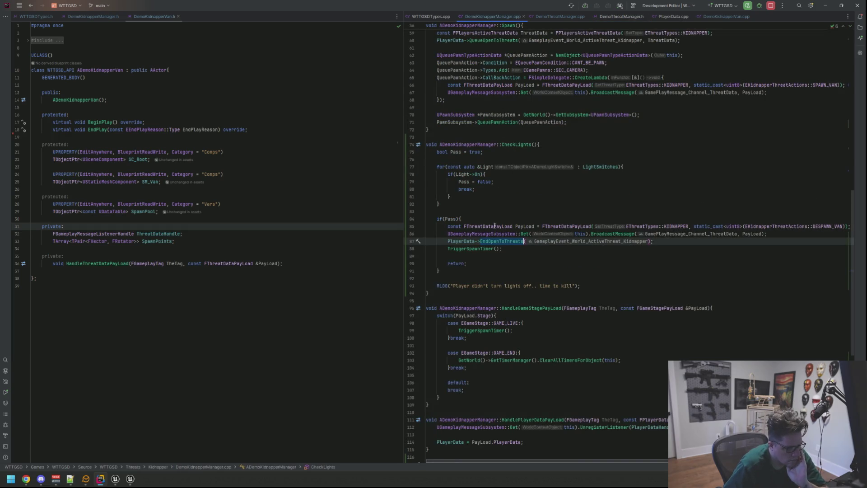
pyautogui.hotkey('ctrl', 'Tab')
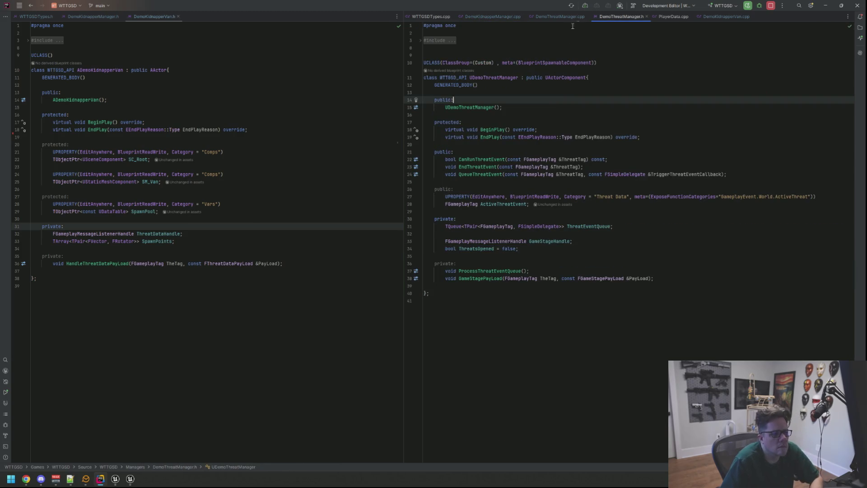
pyautogui.click(668, 16)
pyautogui.scroll(10, 562, 142)
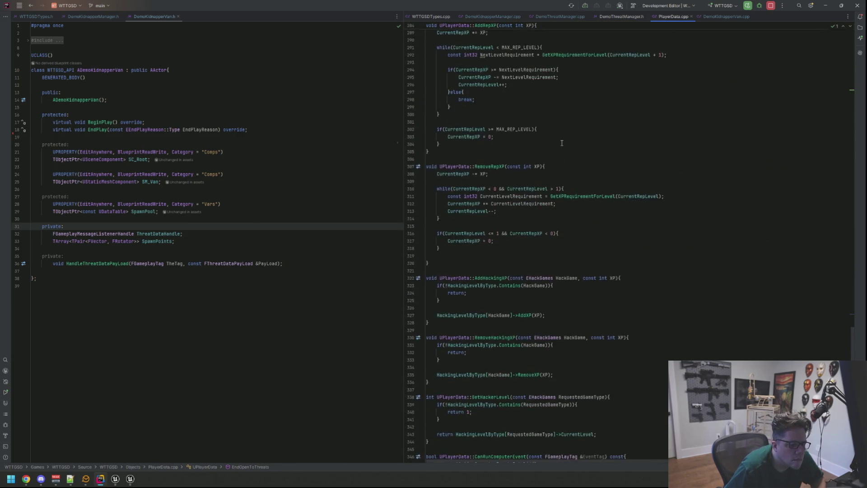
pyautogui.scroll(8, 562, 142)
# Step: Search PlayerData.cpp for RLOG calls, clear the search, and close the file
pyautogui.click(565, 116)
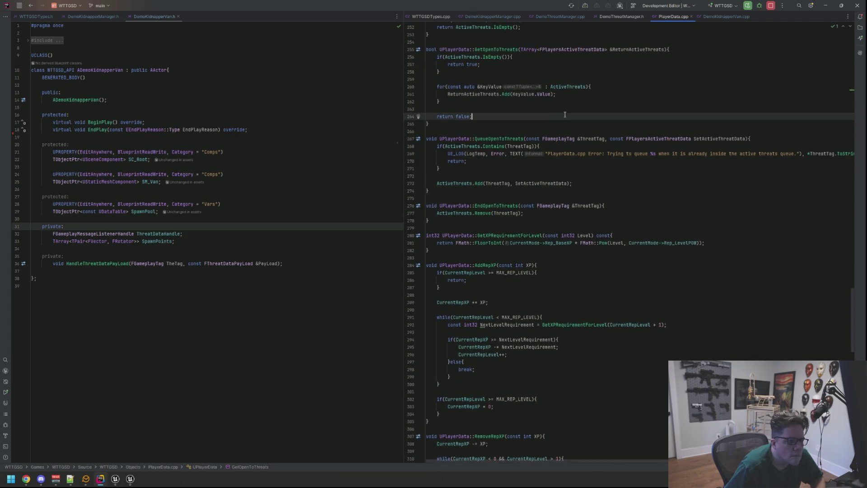
pyautogui.hotkey('ctrl', 'f')
pyautogui.write('RLO')
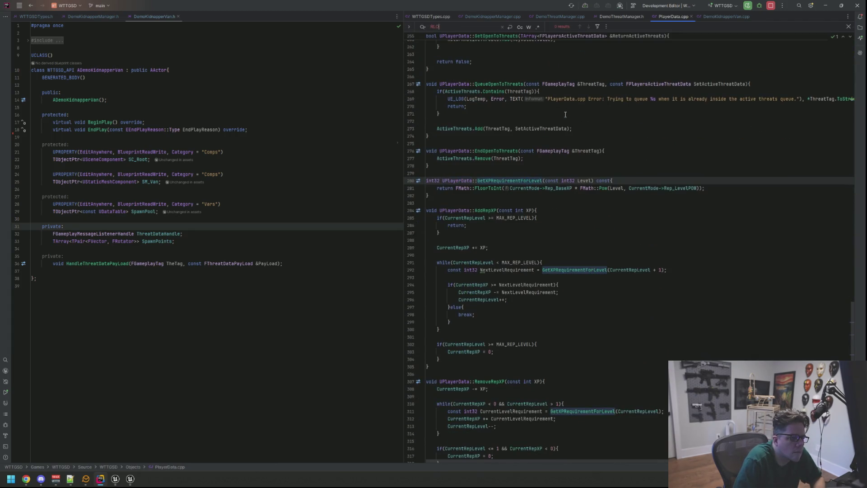
pyautogui.press('BackSpace')
pyautogui.press('BackSpace')
pyautogui.press('BackSpace')
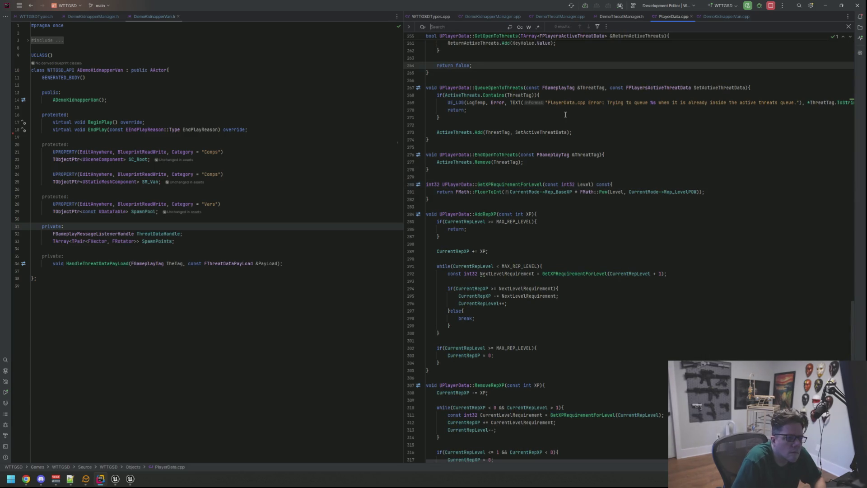
pyautogui.middleClick(670, 16)
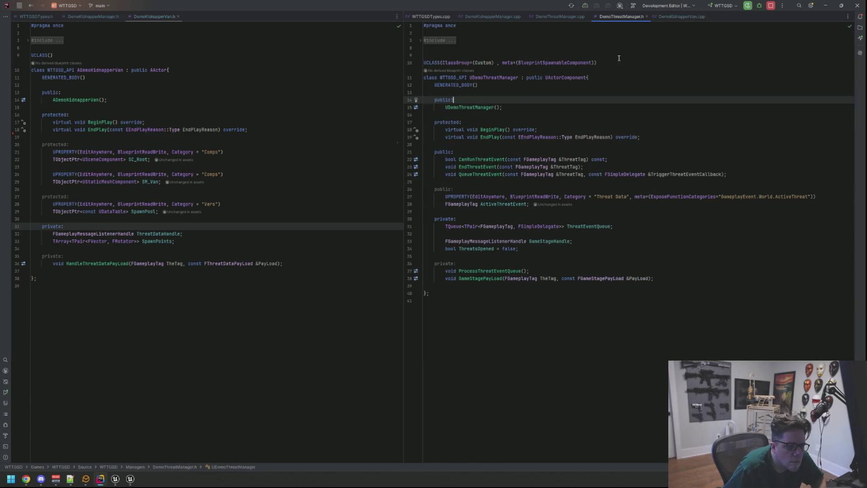
# Step: Compare the DemoThreatManager source and header against DemoKidnapperManager.cpp
pyautogui.click(560, 16)
pyautogui.scroll(-5, 532, 181)
pyautogui.scroll(-3, 531, 186)
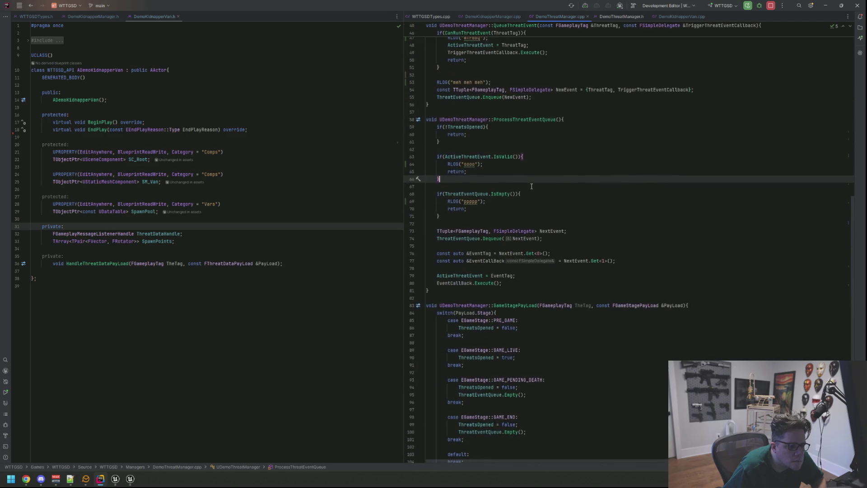
pyautogui.scroll(2, 531, 186)
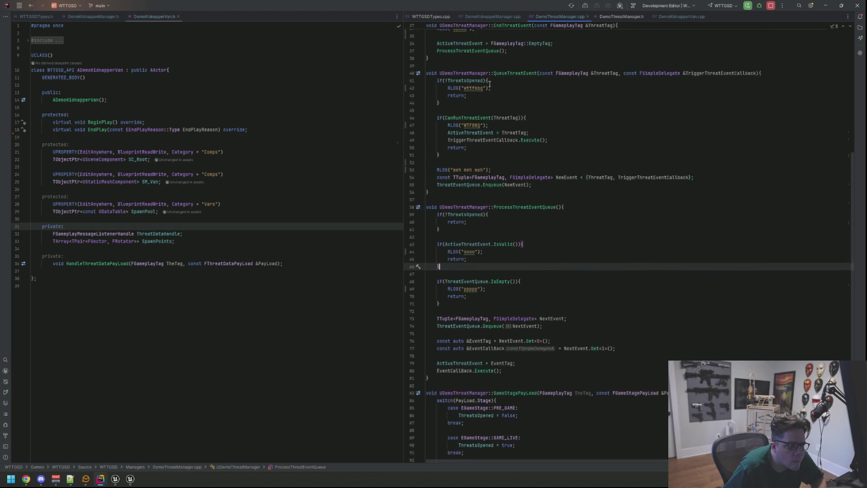
pyautogui.click(619, 17)
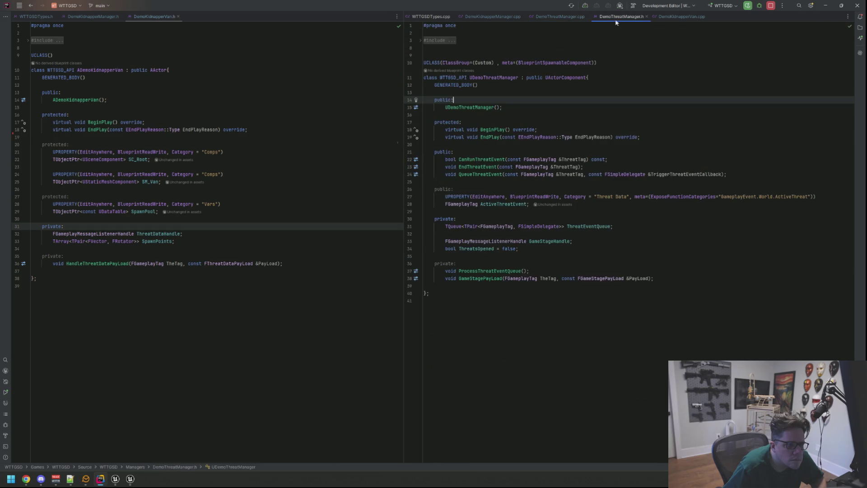
pyautogui.click(492, 17)
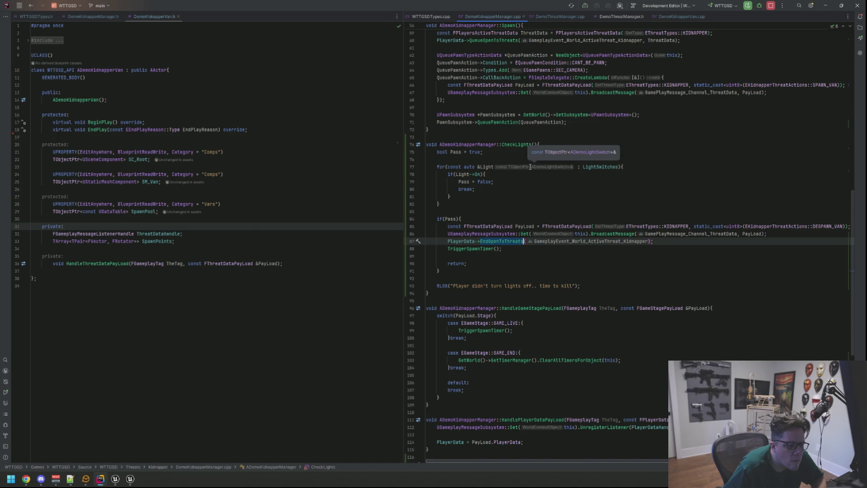
pyautogui.scroll(5, 530, 167)
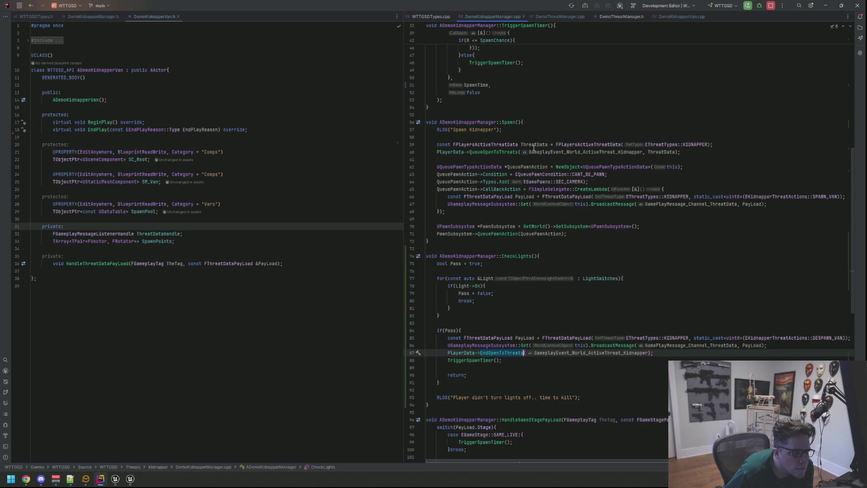
pyautogui.click(558, 17)
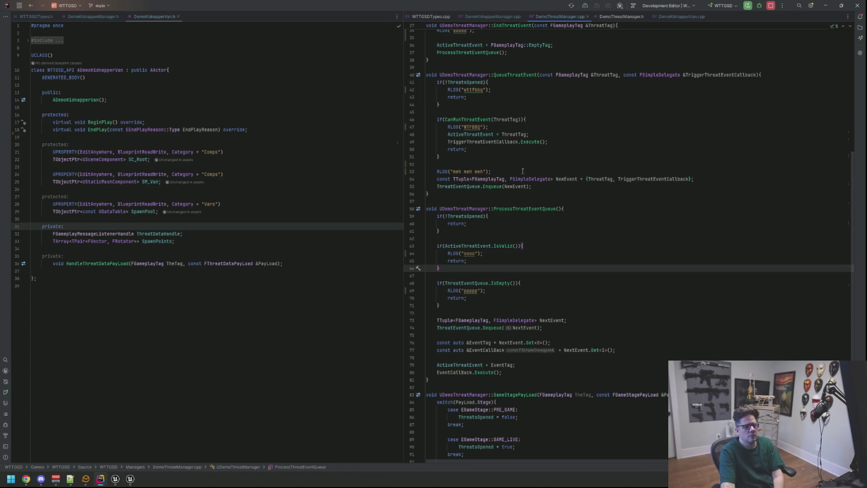
pyautogui.scroll(9, 503, 128)
pyautogui.scroll(2, 502, 100)
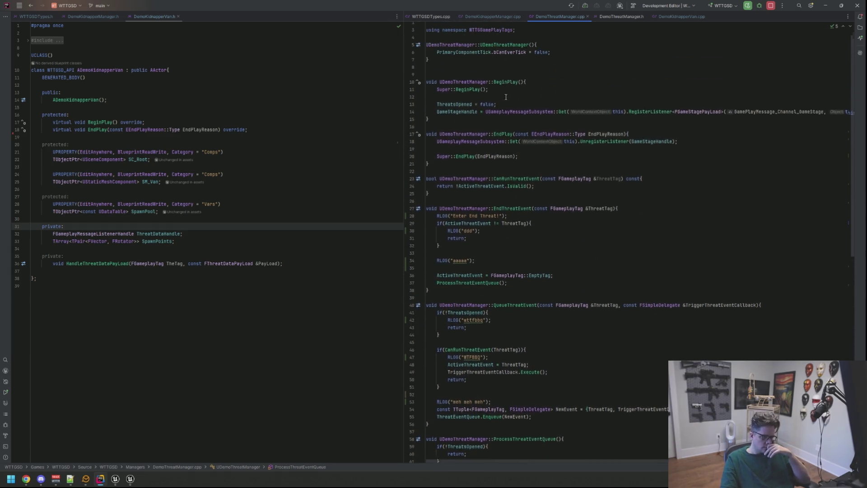
pyautogui.click(499, 15)
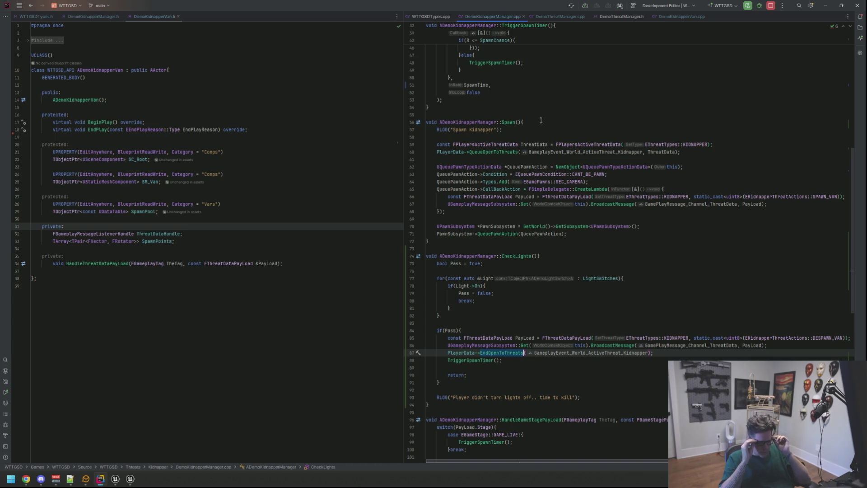
pyautogui.click(550, 17)
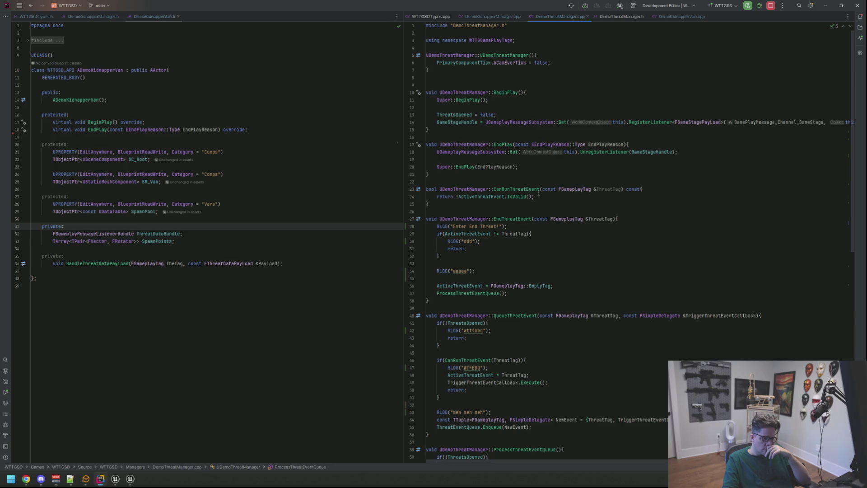
pyautogui.scroll(-6, 538, 193)
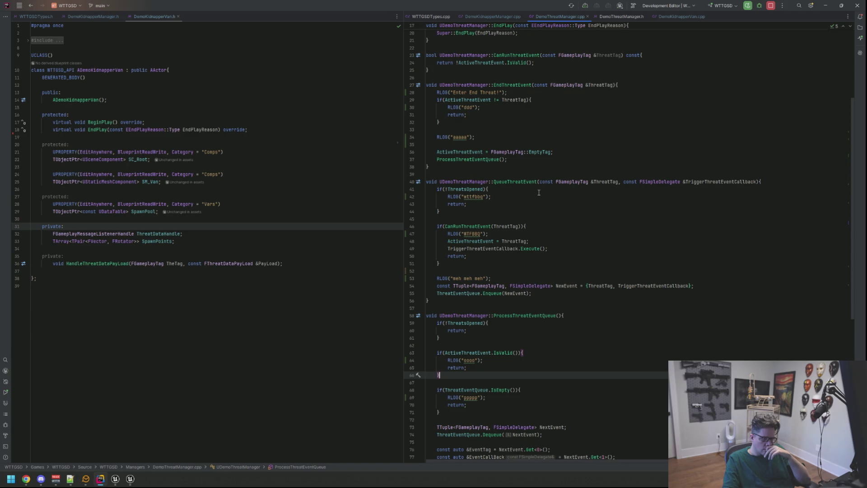
# Step: Find usages of EndThreatEvent, then jump back to DemoKidnapperManager.cpp
pyautogui.rightClick(522, 87)
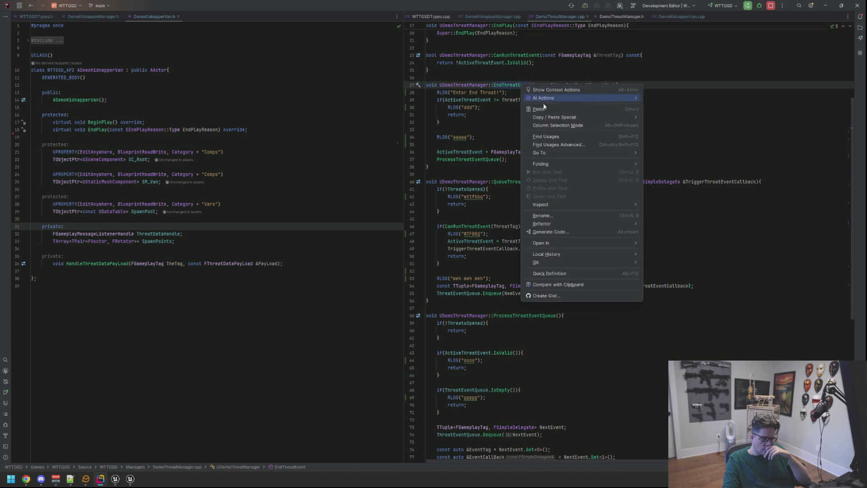
pyautogui.click(556, 139)
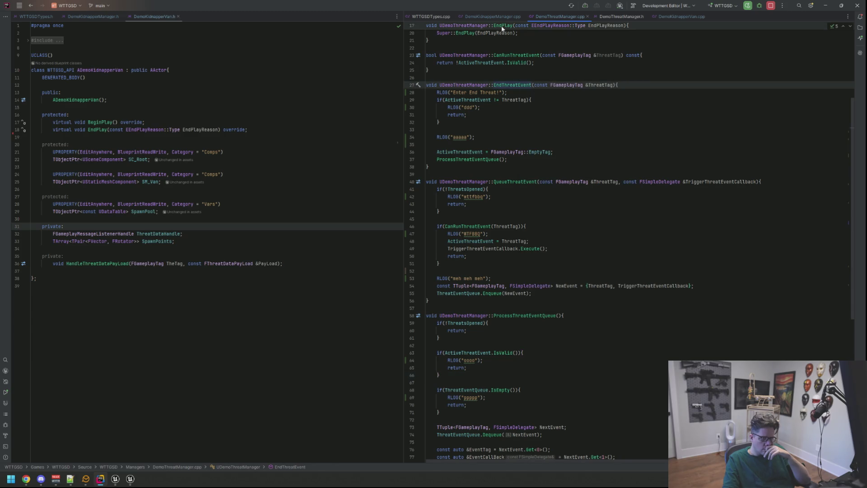
pyautogui.hotkey('ctrl', 'alt', 'Left')
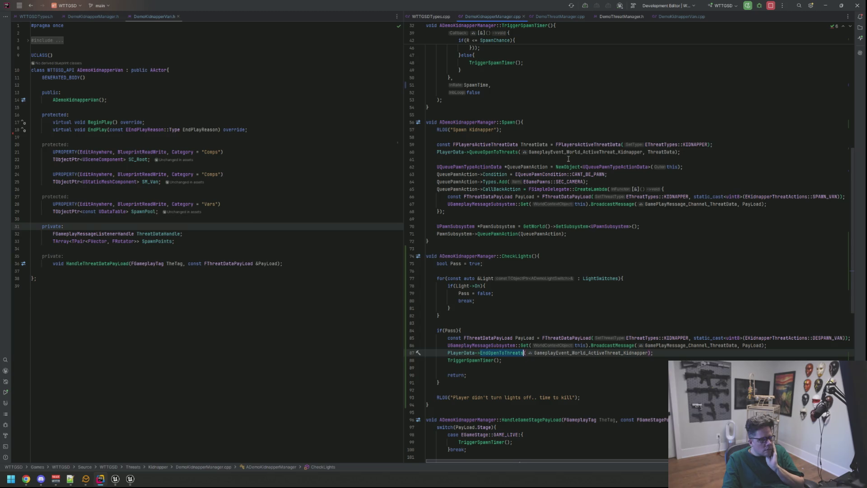
pyautogui.scroll(10, 585, 184)
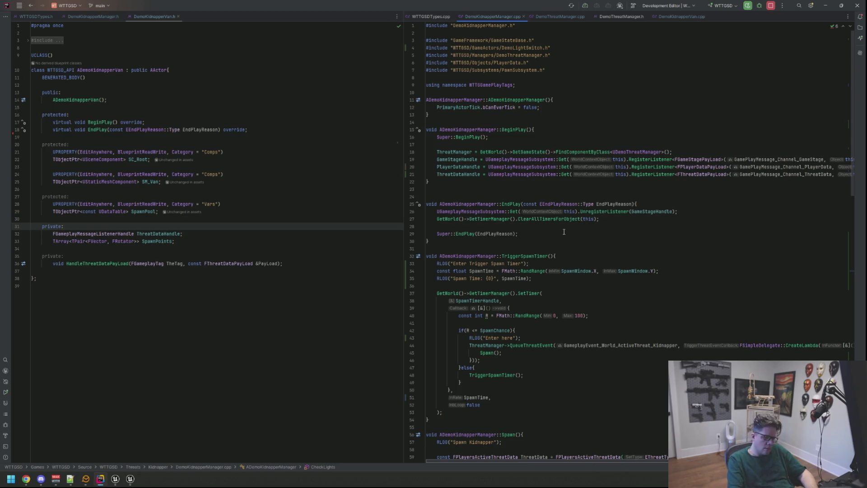
pyautogui.scroll(-5, 525, 241)
# Step: Add ThreatManager->EndThreatEvent(GameplayEvent_World_ActiveThreat_Kidnapper); under EndOpenToThreats in CheckLights, then return to Unreal
pyautogui.scroll(-12, 525, 241)
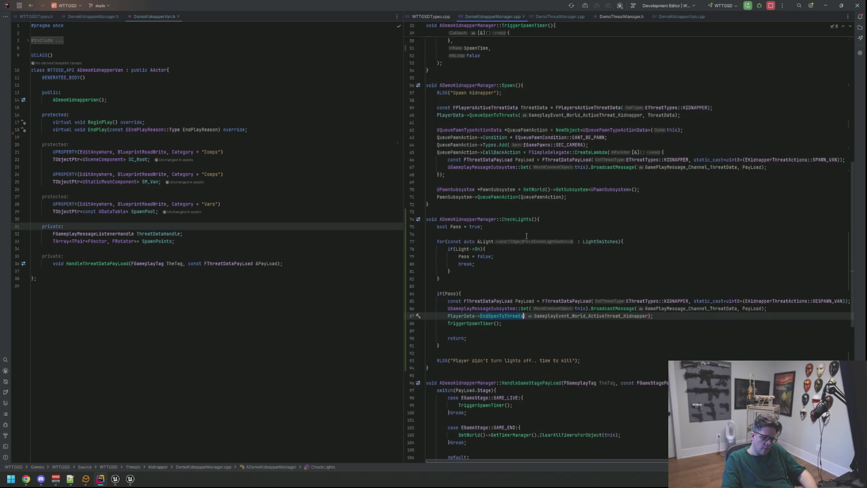
pyautogui.scroll(8, 526, 234)
pyautogui.write('ThreatManager->EndThreatEvent(GameplayEvent_World_ActiveThreat_Kidnapper);')
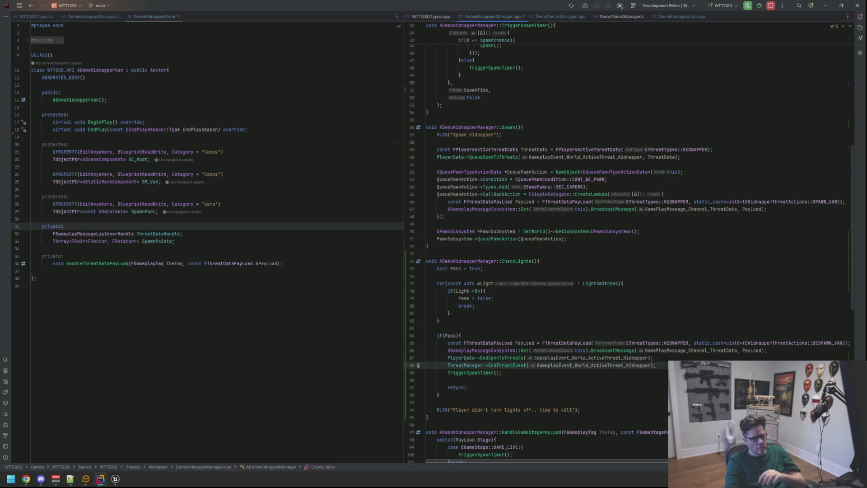
pyautogui.press('Return')
pyautogui.press('Up')
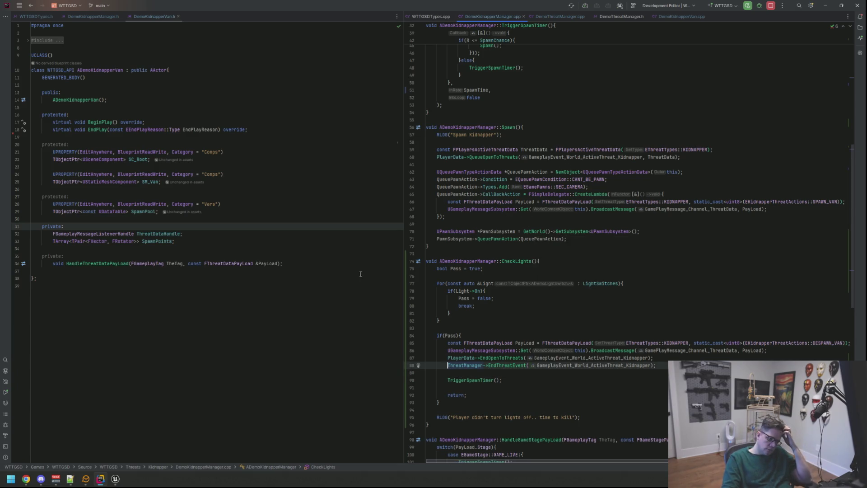
pyautogui.click(117, 479)
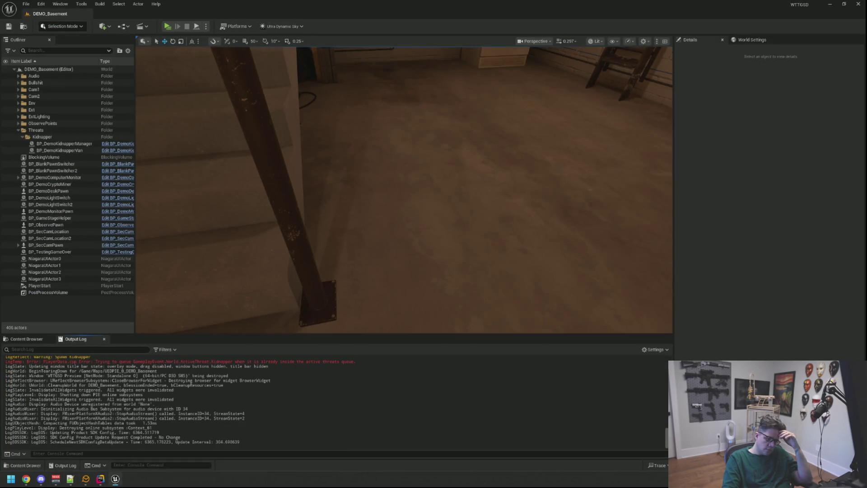
# Step: Live-code the CheckLights change, close the finished compile window, and start a play-test
pyautogui.hotkey('ctrl', 'alt', 'F11')
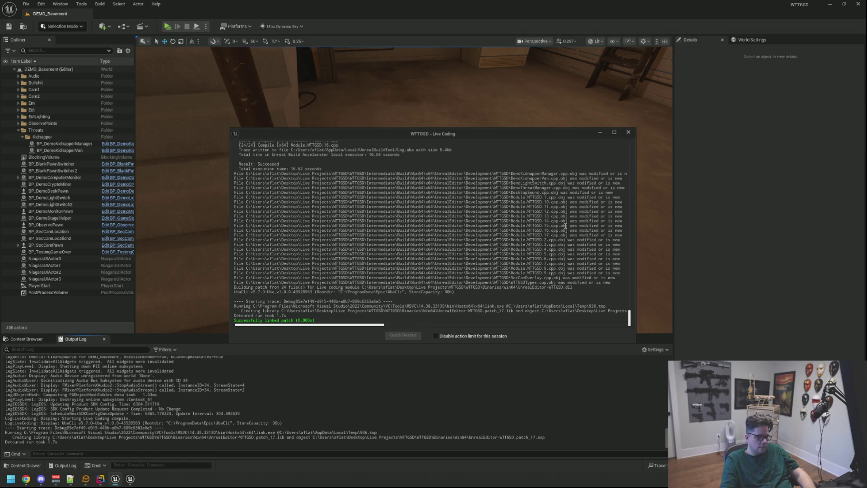
pyautogui.click(628, 131)
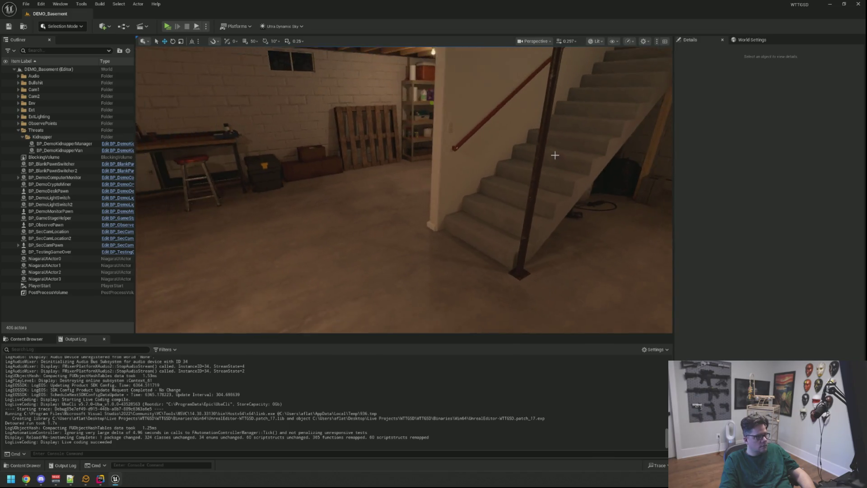
pyautogui.hotkey('alt', 'p')
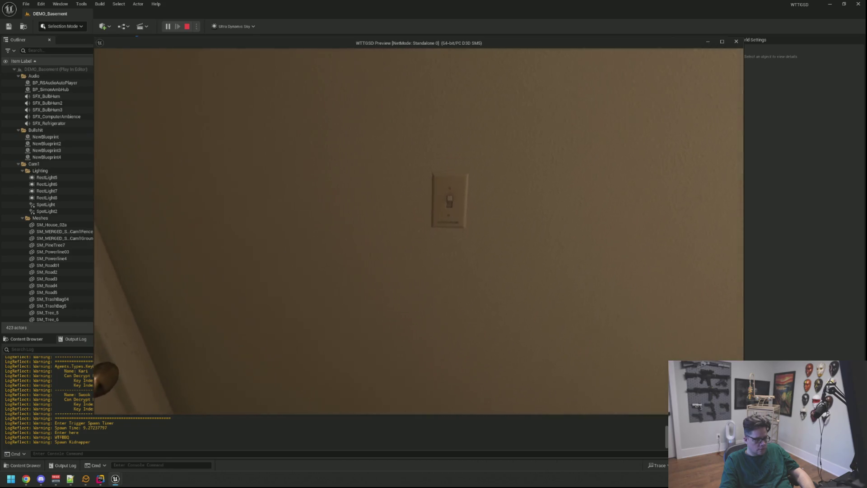
# Step: Turn off the basement light, cycle the SecCam feeds, then stop the play-test
pyautogui.press('e')
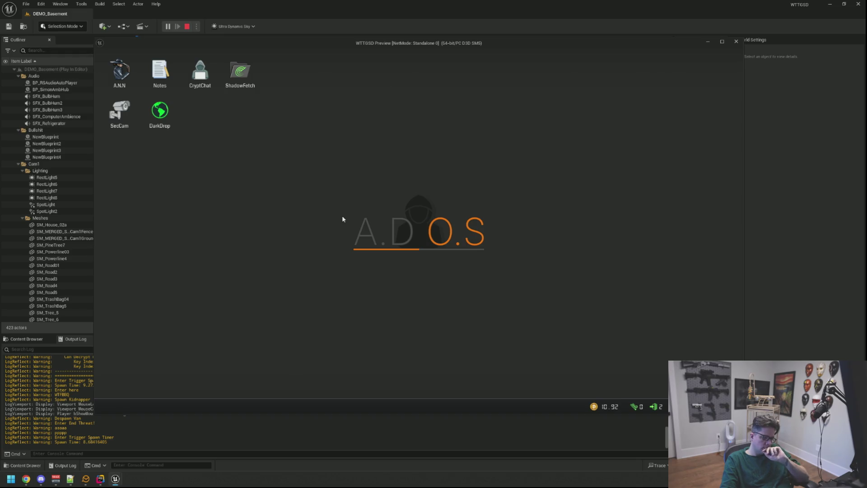
pyautogui.click(133, 106)
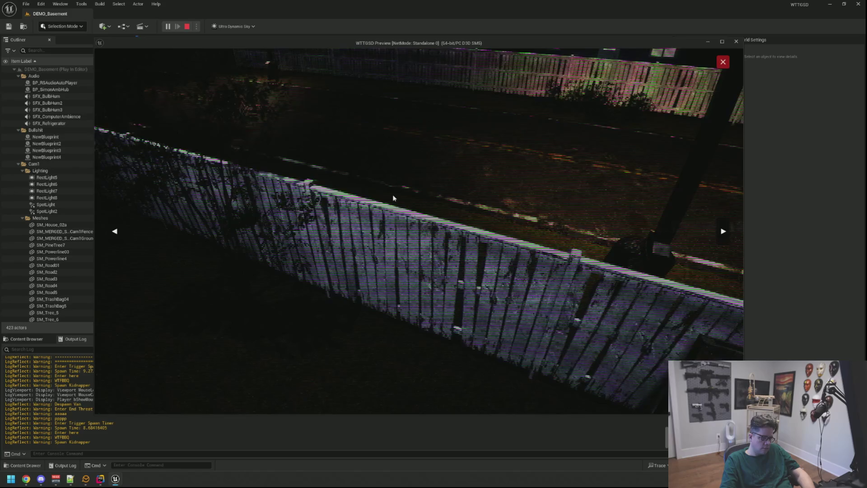
pyautogui.press('Right')
pyautogui.press('Escape')
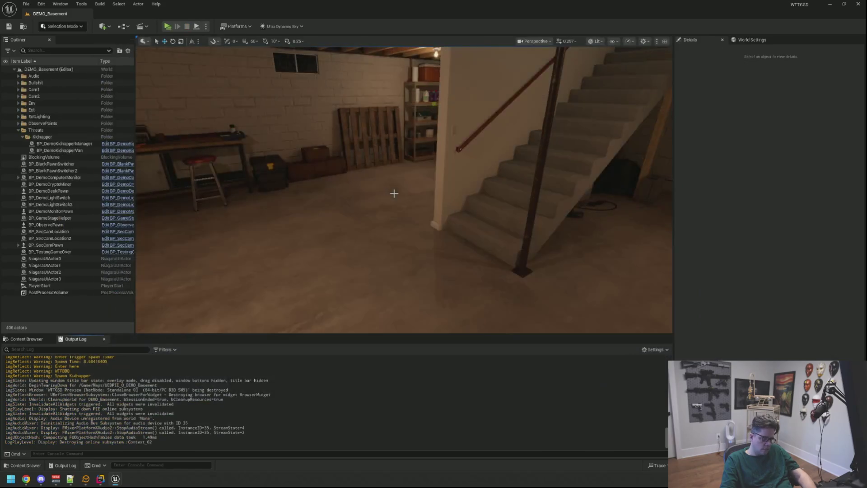
pyautogui.moveTo(393, 192); pyautogui.dragTo(315, 273)
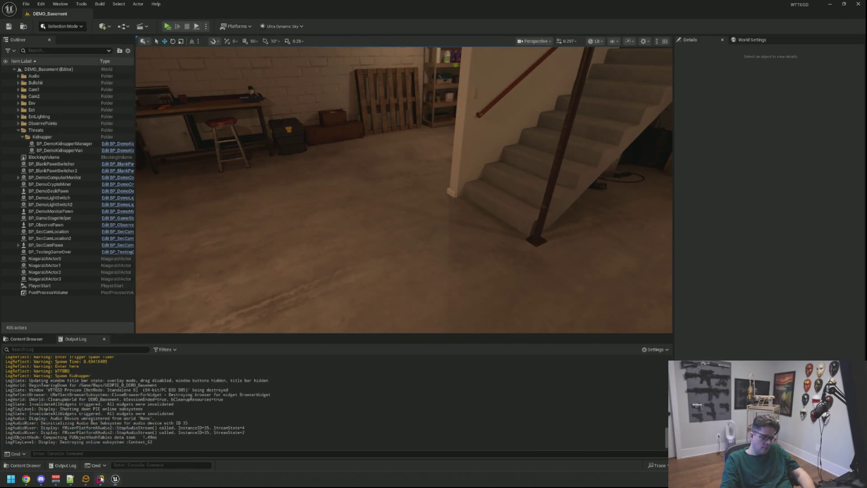
# Step: Delete the 'Enter here', 'Spawn Time' and 'Enter Trigger Spawn Timer' logs from DemoKidnapperManager.cpp's spawn timer
pyautogui.click(100, 479)
pyautogui.scroll(-5, 546, 321)
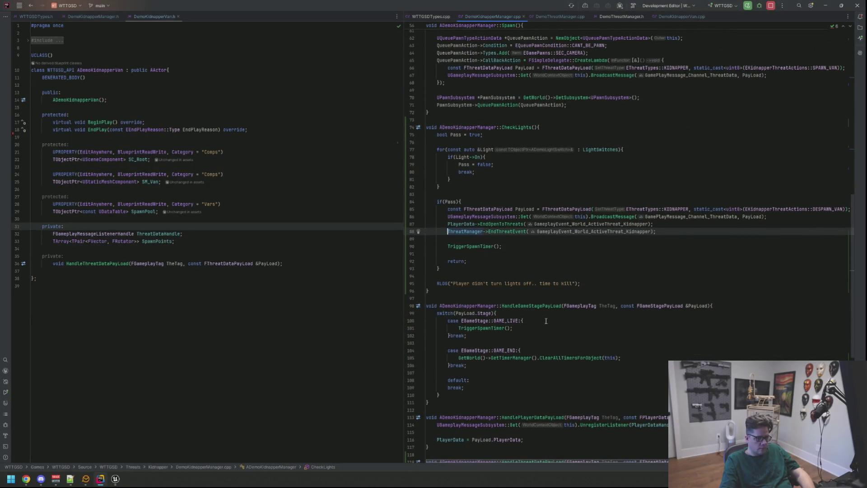
pyautogui.scroll(15, 546, 321)
pyautogui.click(543, 290)
pyautogui.click(545, 297)
pyautogui.press('BackSpace')
pyautogui.press('BackSpace')
pyautogui.press('BackSpace')
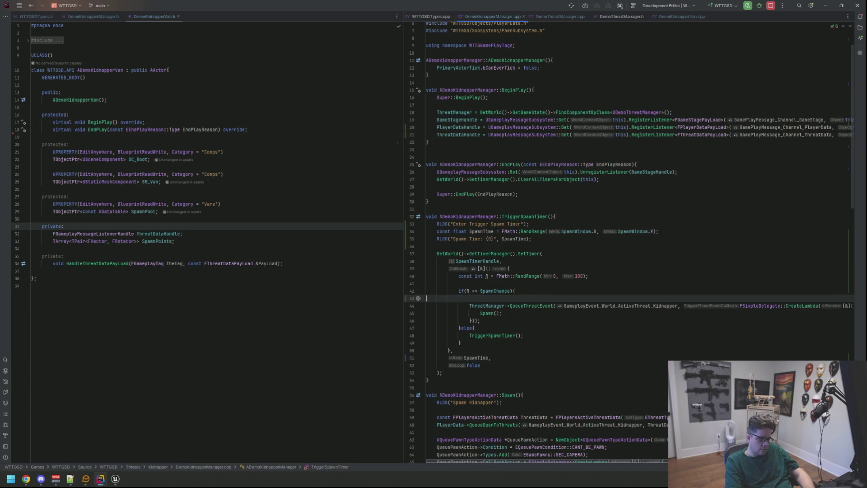
pyautogui.press('Up')
pyautogui.press('Up')
pyautogui.press('Up')
pyautogui.press('Up')
pyautogui.press('Down')
pyautogui.press('Down')
pyautogui.hotkey('shift', 'End')
pyautogui.press('Delete')
pyautogui.press('Up')
pyautogui.press('Up')
pyautogui.press('End')
pyautogui.hotkey('shift', 'Home')
pyautogui.press('BackSpace')
pyautogui.press('BackSpace')
pyautogui.press('Down')
pyautogui.press('Down')
pyautogui.press('Down')
pyautogui.press('BackSpace')
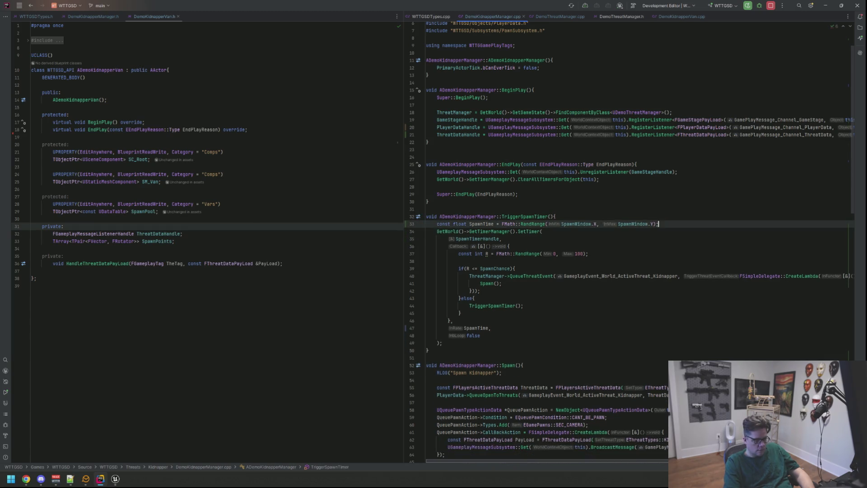
pyautogui.scroll(-4, 519, 280)
pyautogui.scroll(-20, 519, 280)
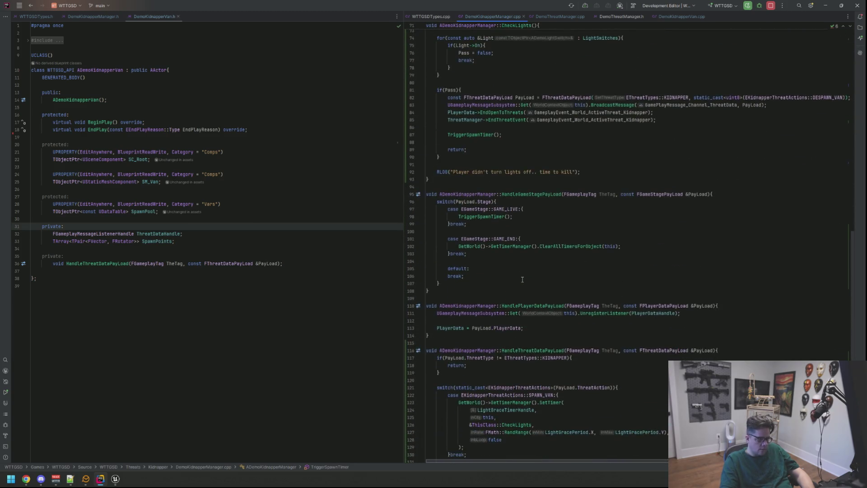
# Step: In DemoThreatManager.cpp, delete the aaaaa, ddd, 'Enter End Threat!', wtffbbq, WTFBBQ and 'meh meh meh' logs
pyautogui.click(560, 16)
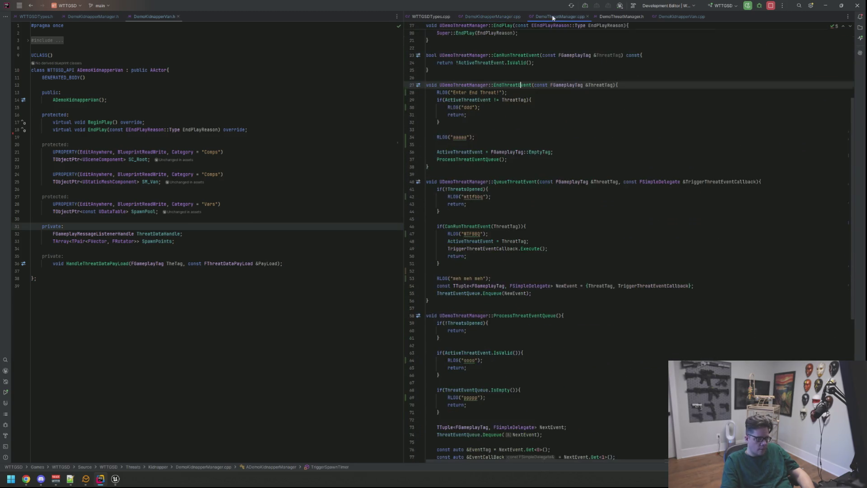
pyautogui.click(484, 182)
pyautogui.hotkey('shift', 'Home')
pyautogui.press('BackSpace')
pyautogui.hotkey('shift', 'Home')
pyautogui.press('Delete')
pyautogui.press('Delete')
pyautogui.press('Up')
pyautogui.press('Up')
pyautogui.press('Up')
pyautogui.press('BackSpace')
pyautogui.press('Delete')
pyautogui.press('Up')
pyautogui.press('Up')
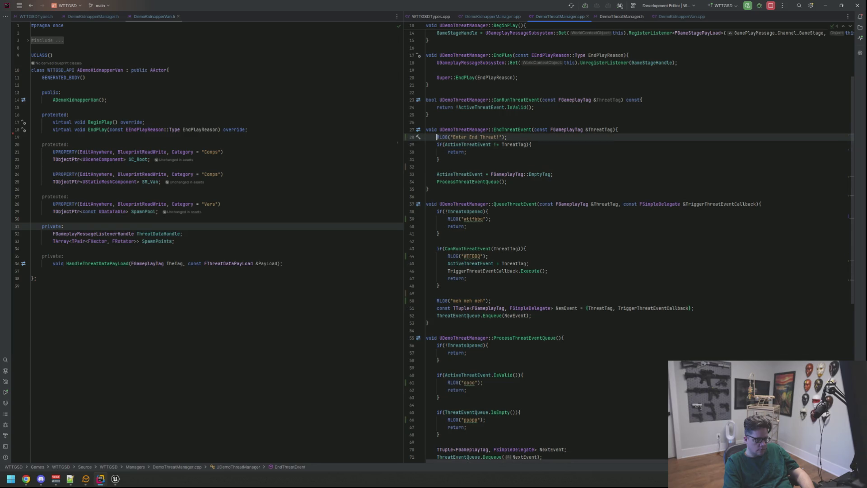
pyautogui.press('BackSpace')
pyautogui.press('BackSpace')
pyautogui.press('Down')
pyautogui.press('Down')
pyautogui.press('Down')
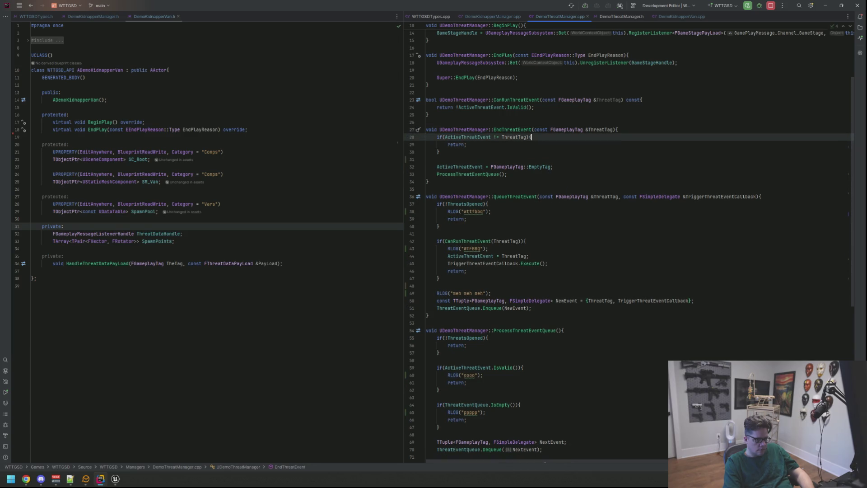
pyautogui.press('BackSpace')
pyautogui.press('BackSpace')
pyautogui.press('Down')
pyautogui.press('Down')
pyautogui.press('Down')
pyautogui.press('BackSpace')
pyautogui.press('Down')
pyautogui.press('Down')
pyautogui.press('Down')
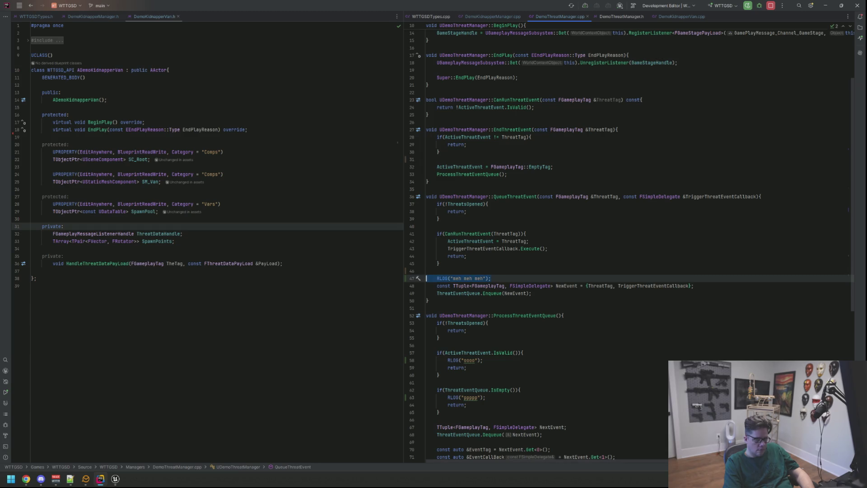
pyautogui.press('BackSpace')
pyautogui.press('BackSpace')
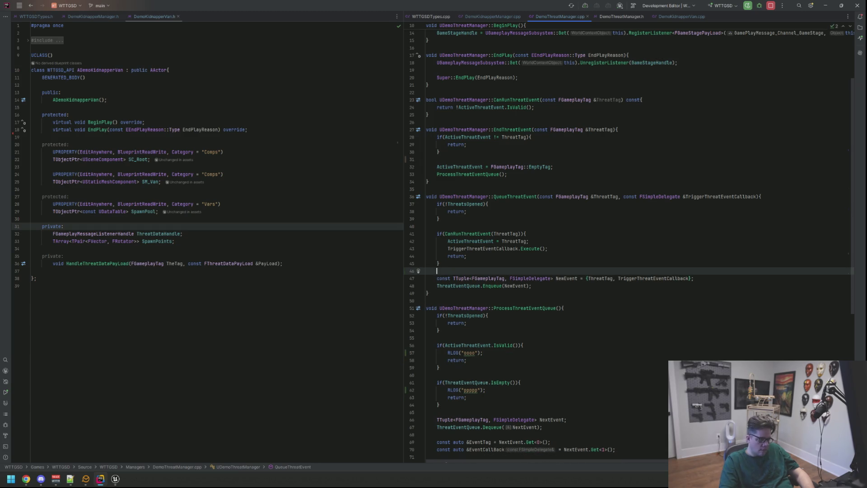
# Step: Remove the oooo and ppppp logs from ProcessThreatEventQueue, then return to DemoKidnapperManager.cpp
pyautogui.scroll(-4, 520, 264)
pyautogui.click(520, 264)
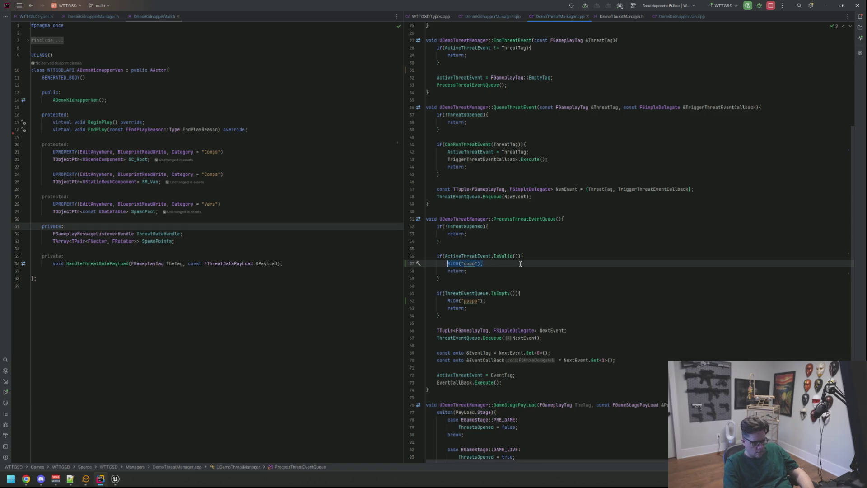
pyautogui.hotkey('shift', 'Home')
pyautogui.press('BackSpace')
pyautogui.press('BackSpace')
pyautogui.press('Down')
pyautogui.press('Down')
pyautogui.press('Down')
pyautogui.press('Down')
pyautogui.hotkey('shift', 'Home')
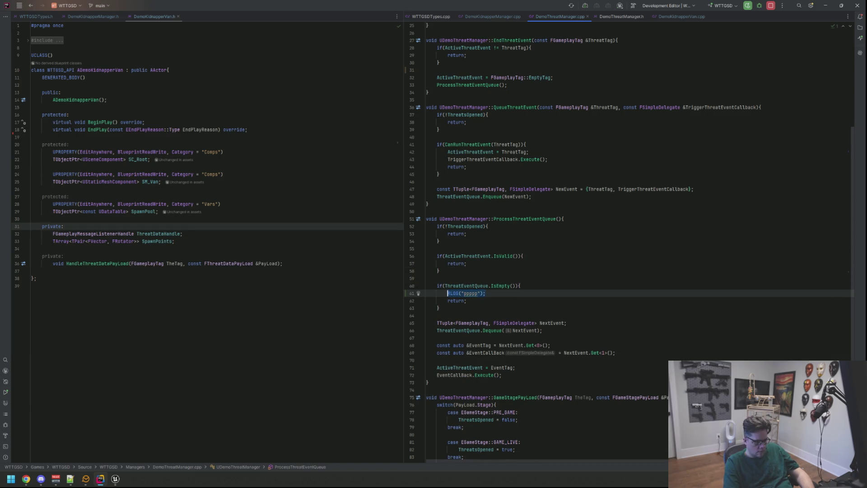
pyautogui.press('BackSpace')
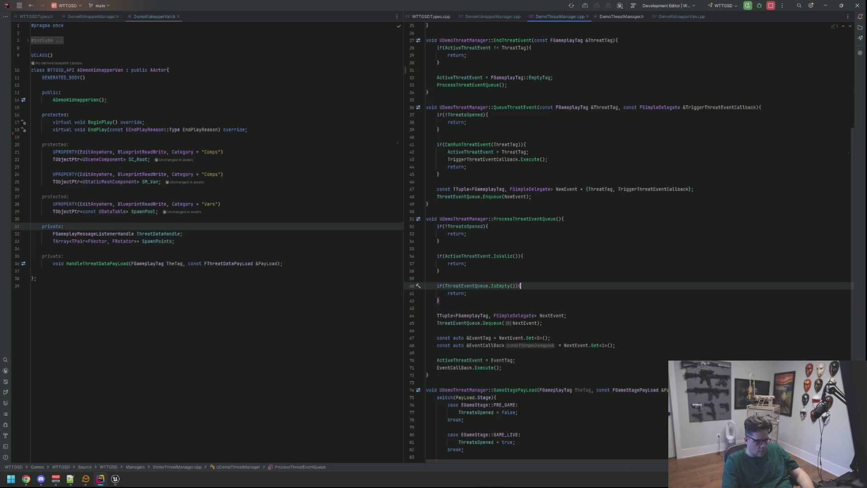
pyautogui.scroll(-2, 555, 250)
pyautogui.scroll(10, 555, 250)
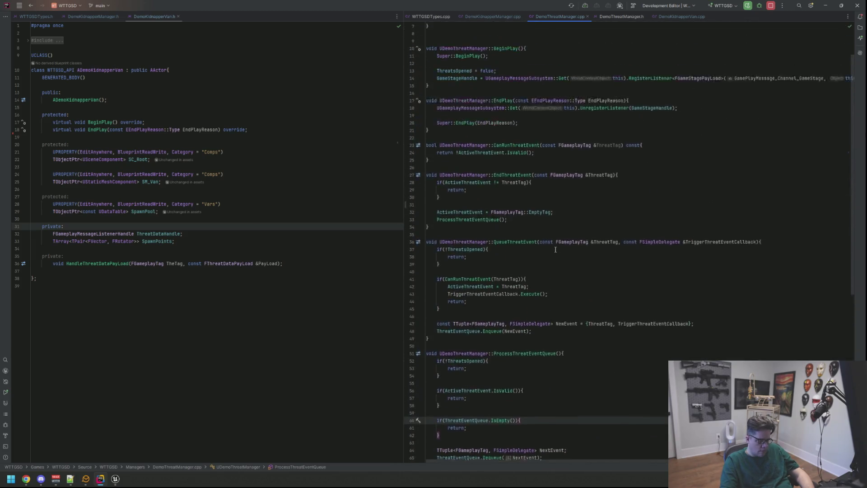
pyautogui.hotkey('ctrl', 'Tab')
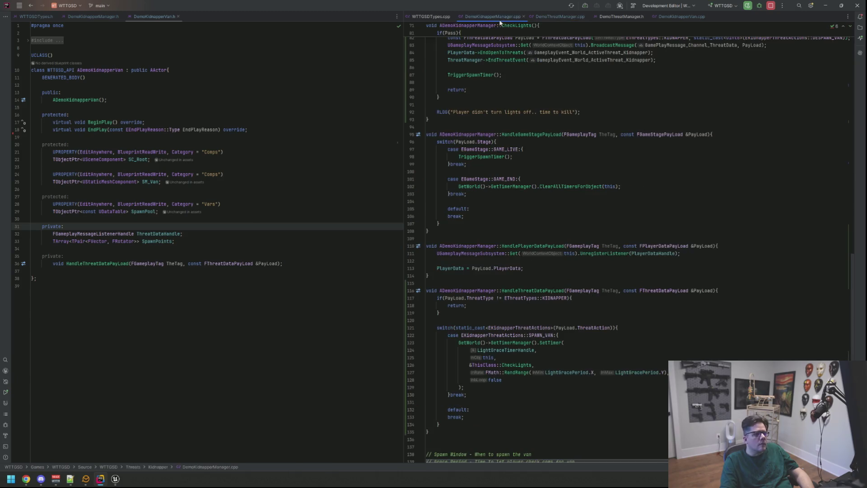
# Step: Review the code in DemoKidnapperManager.cpp and DemoThreatManager.cpp, then return to DemoKidnapperManager.cpp
pyautogui.scroll(-4, 544, 151)
pyautogui.scroll(17, 548, 153)
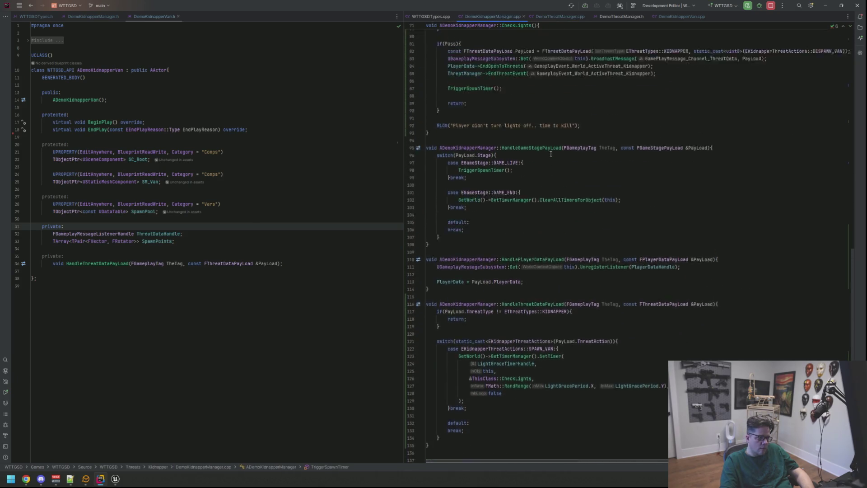
pyautogui.scroll(12, 550, 157)
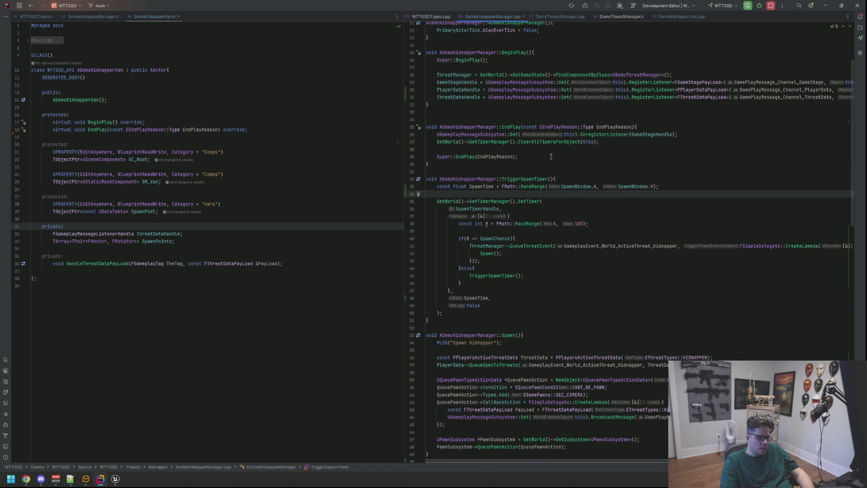
pyautogui.scroll(4, 550, 156)
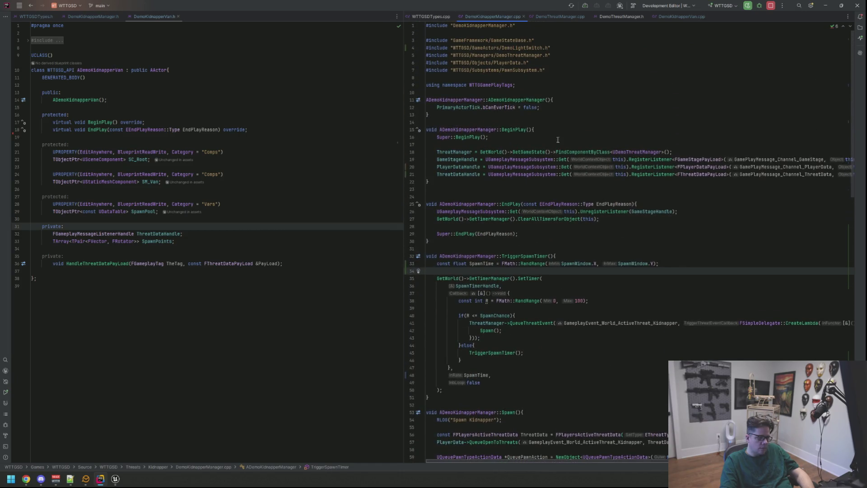
pyautogui.scroll(-20, 571, 131)
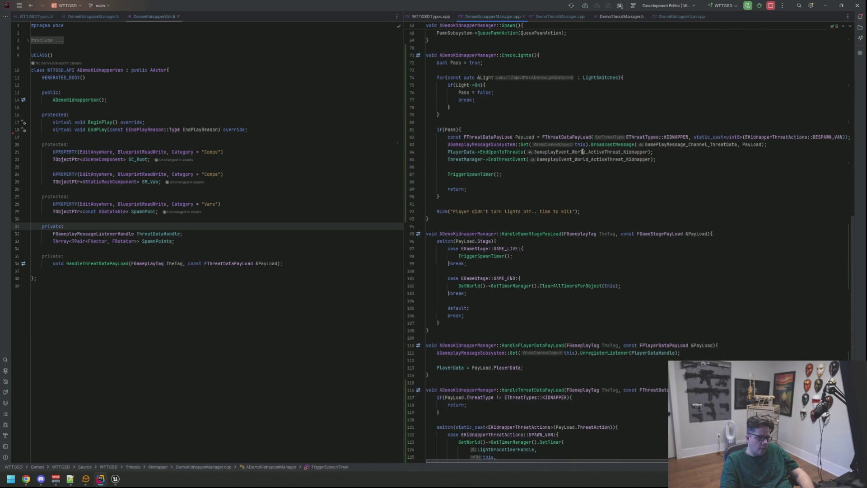
pyautogui.scroll(-2, 583, 151)
pyautogui.hotkey('ctrl', 'alt', 'Left')
pyautogui.hotkey('ctrl', 'alt', 'Left')
pyautogui.hotkey('ctrl', 'alt', 'Left')
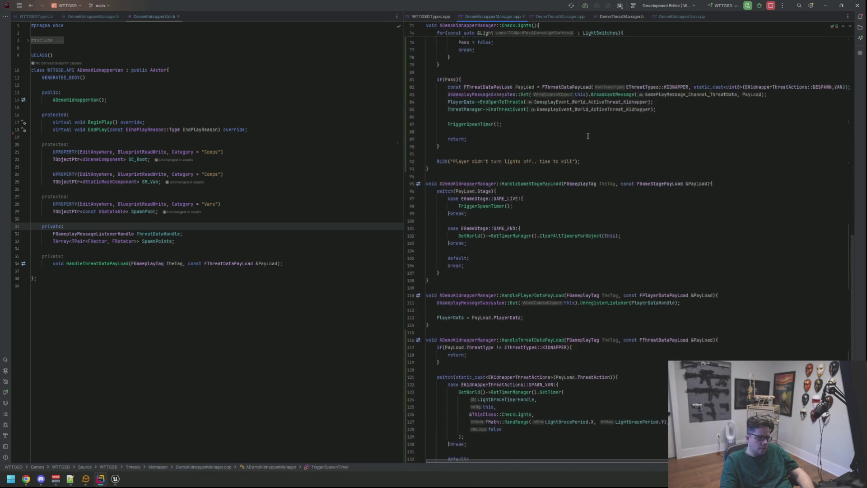
pyautogui.scroll(9, 566, 167)
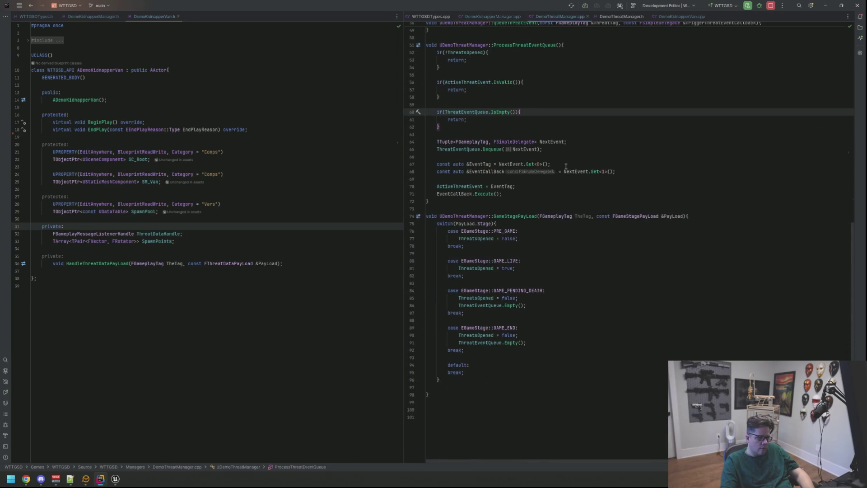
pyautogui.scroll(-10, 569, 154)
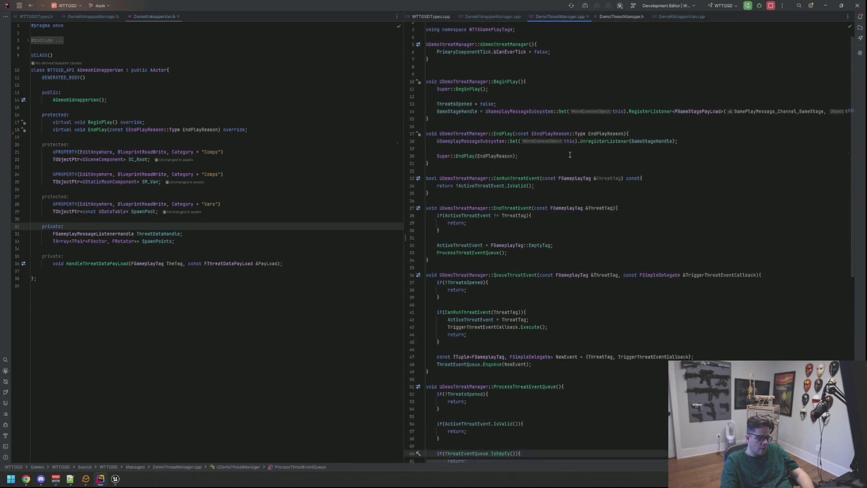
pyautogui.click(494, 18)
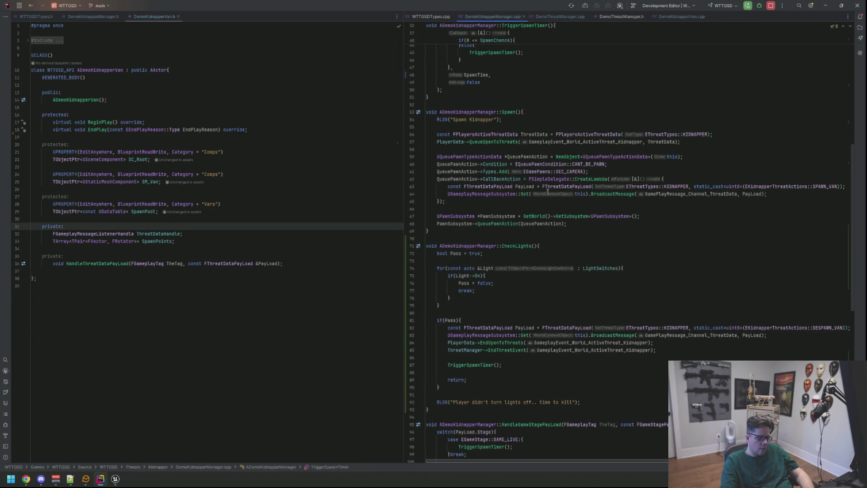
pyautogui.scroll(-6, 548, 191)
# Step: In CheckLights, add space above the lights-left-on RLOG line and begin a '// c' comment
pyautogui.click(531, 176)
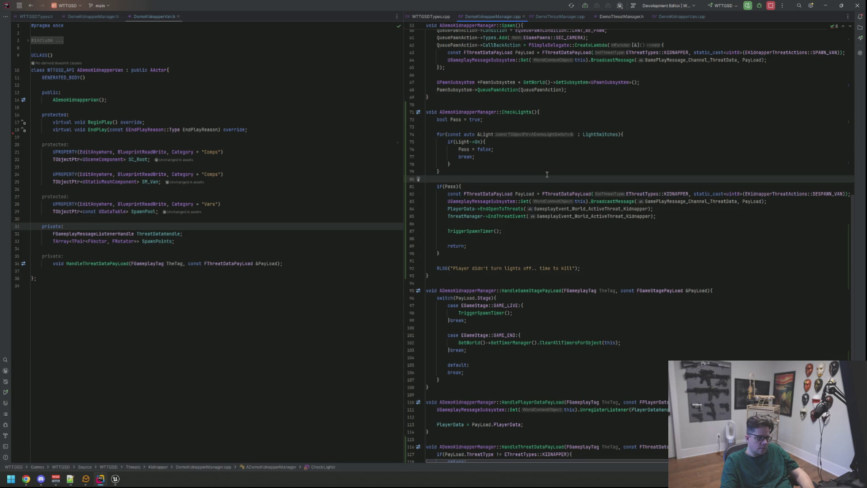
pyautogui.press('Return')
pyautogui.press('Return')
pyautogui.press('Up')
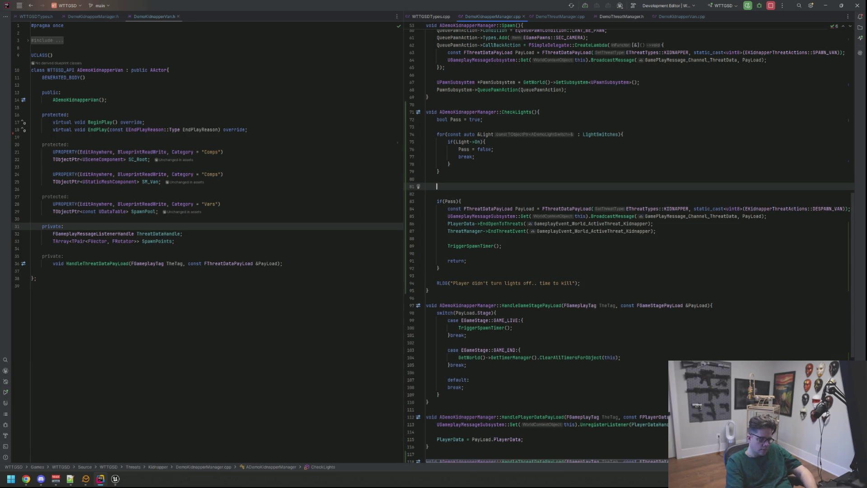
pyautogui.press('BackSpace')
pyautogui.press('BackSpace')
pyautogui.press('BackSpace')
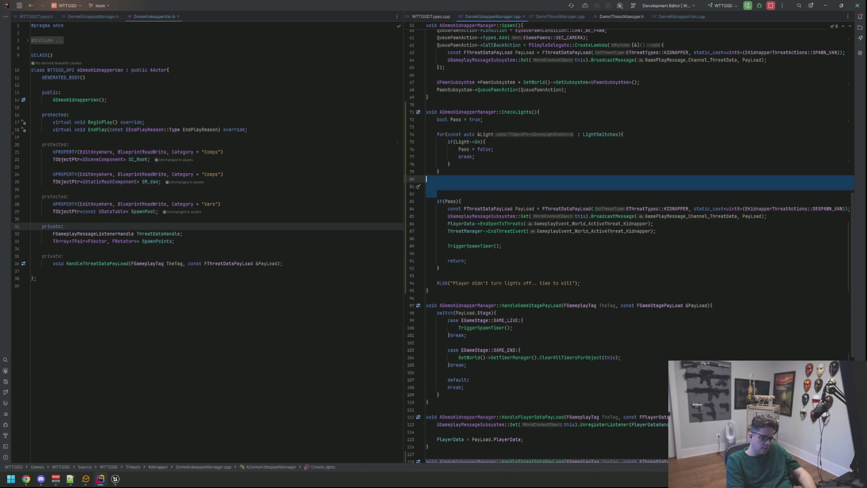
pyautogui.press('Return')
pyautogui.press('Down')
pyautogui.press('Down')
pyautogui.press('Down')
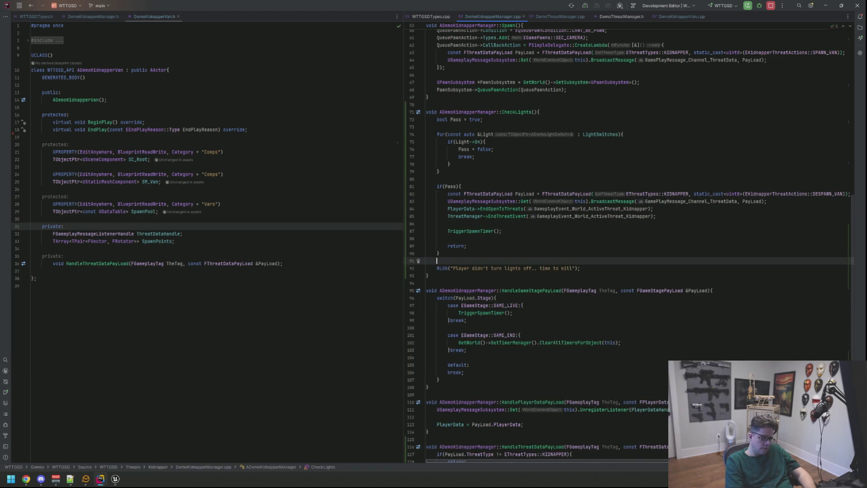
pyautogui.press('Return')
pyautogui.press('Return')
pyautogui.press('Up')
pyautogui.write('// c')
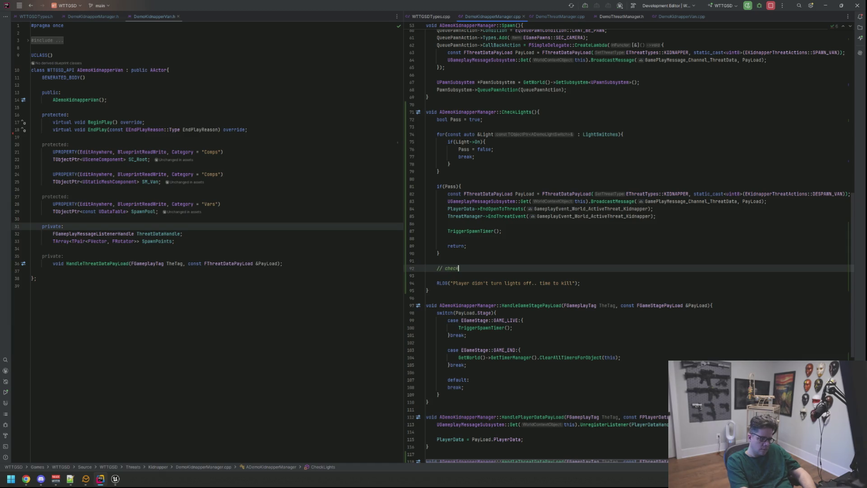